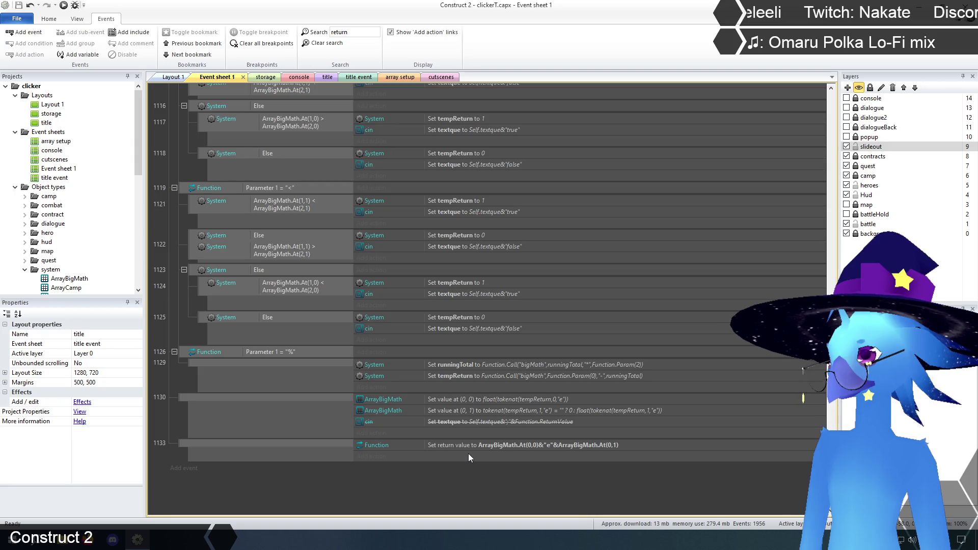
Step: Clear the 'return' search filter and jump back to the top of Event sheet 1
scroll(469, 453, down, 2)
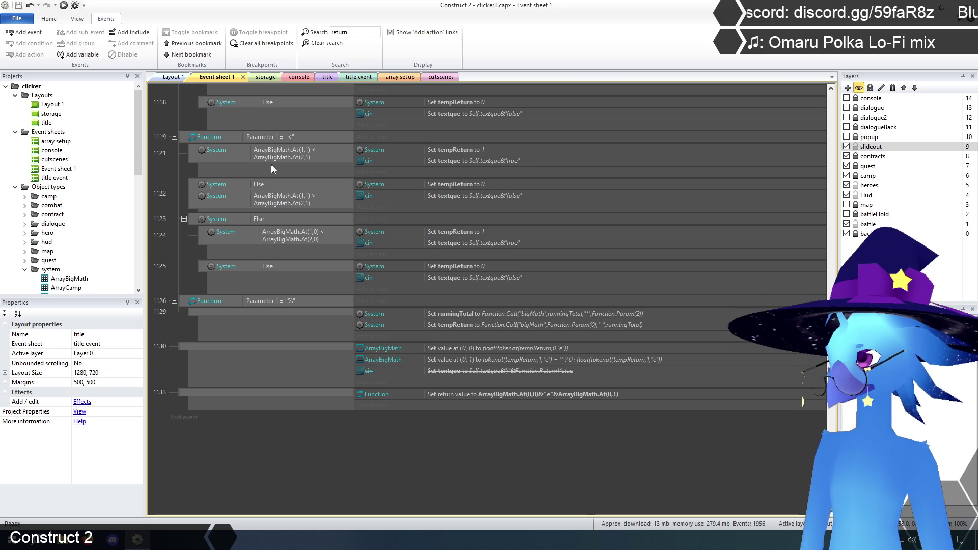
click(325, 43)
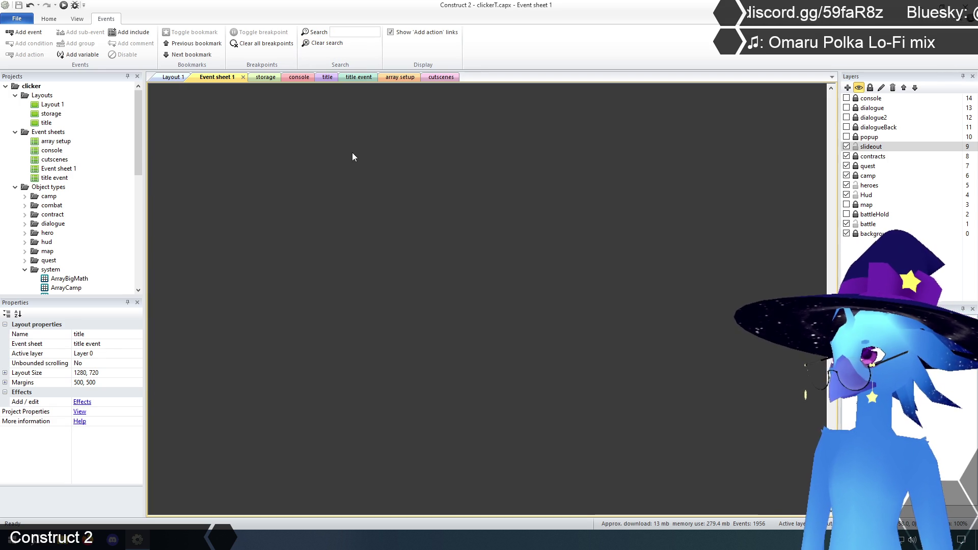
scroll(470, 479, down, 8)
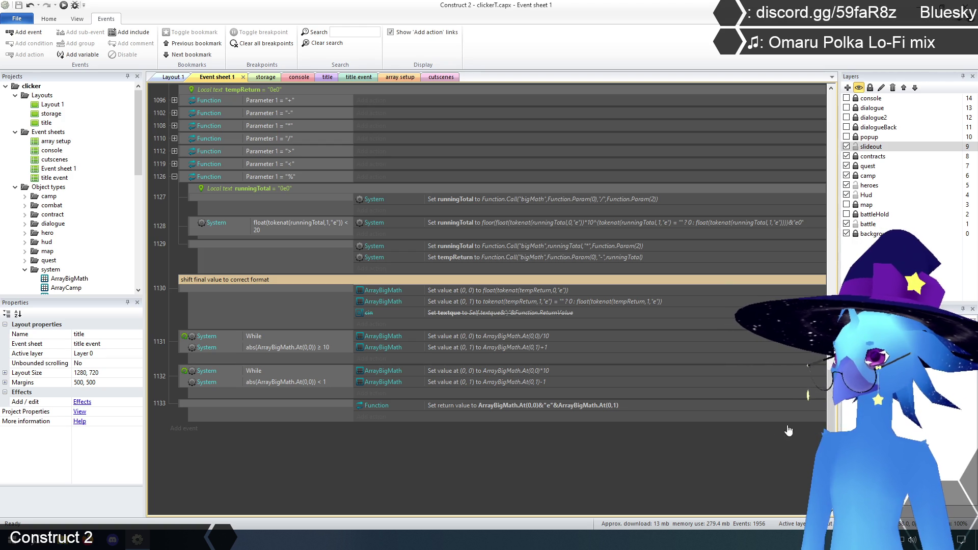
key(ctrl+Home)
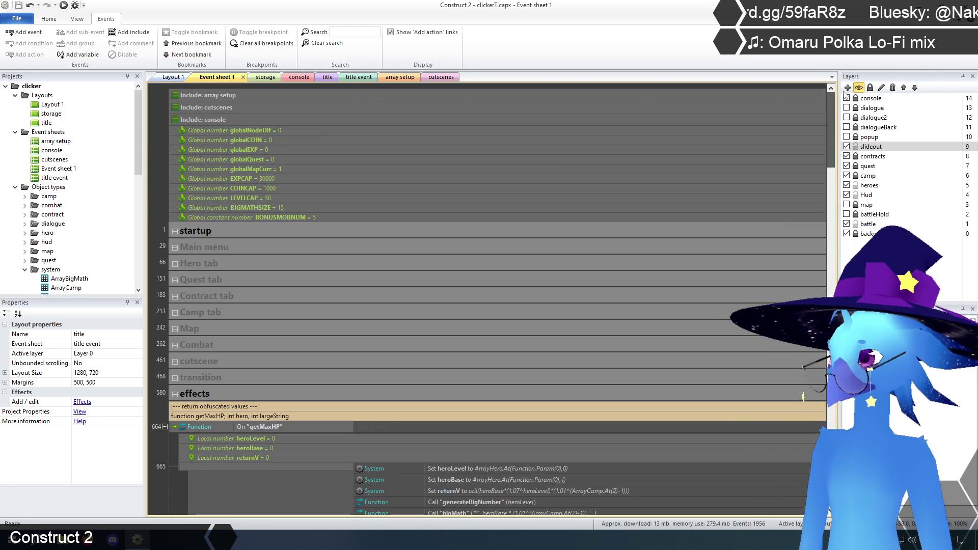
Step: Expand the startup group and select its Call "updateHeroButtons" action
click(174, 231)
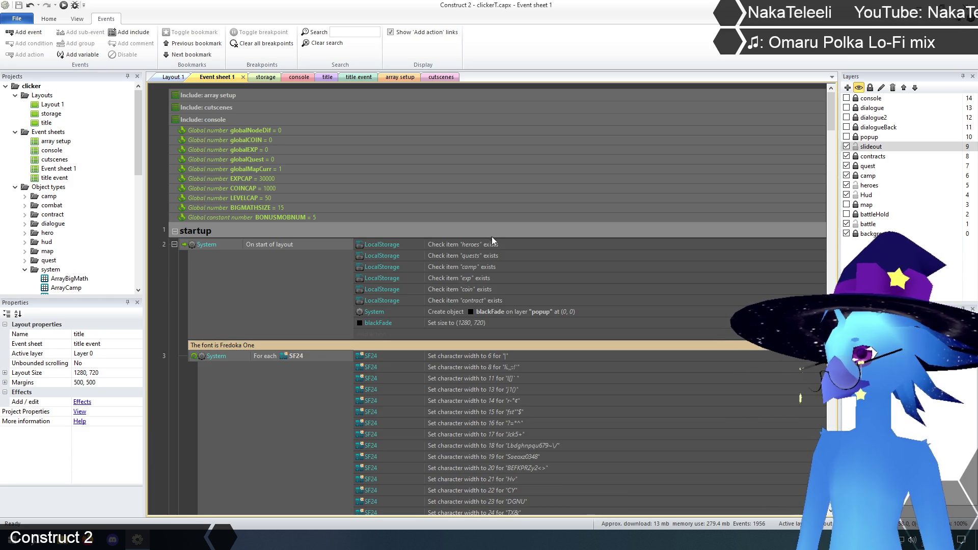
scroll(466, 283, down, 5)
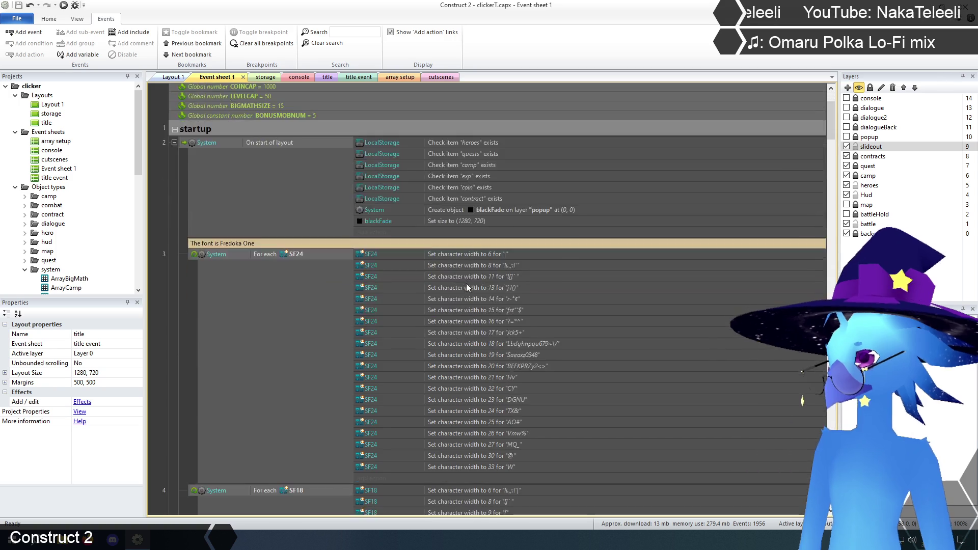
drag(830, 138, 836, 238)
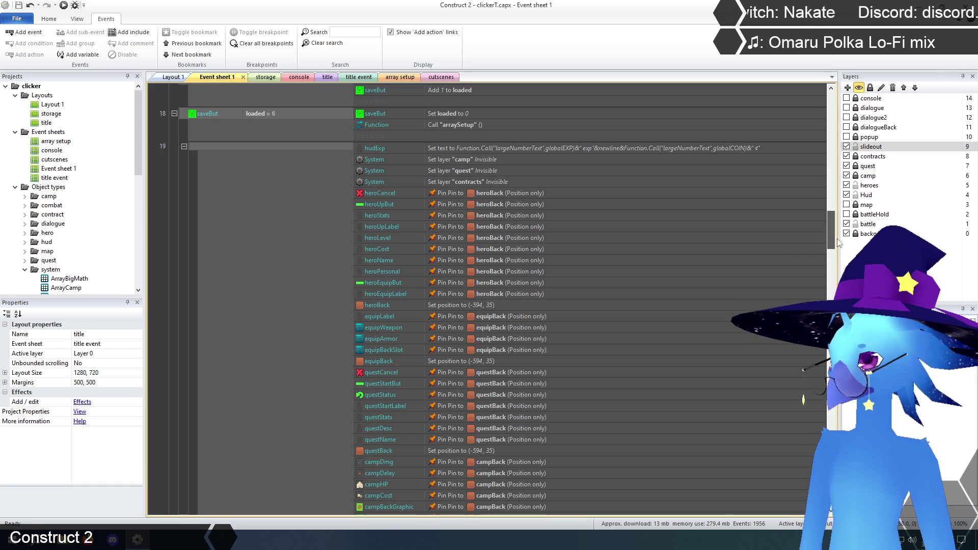
drag(837, 238, 848, 281)
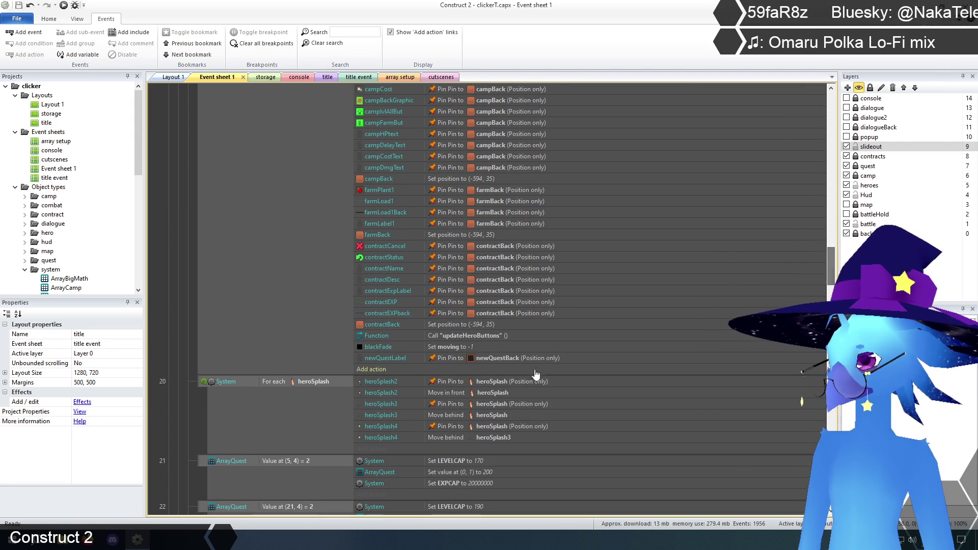
click(659, 336)
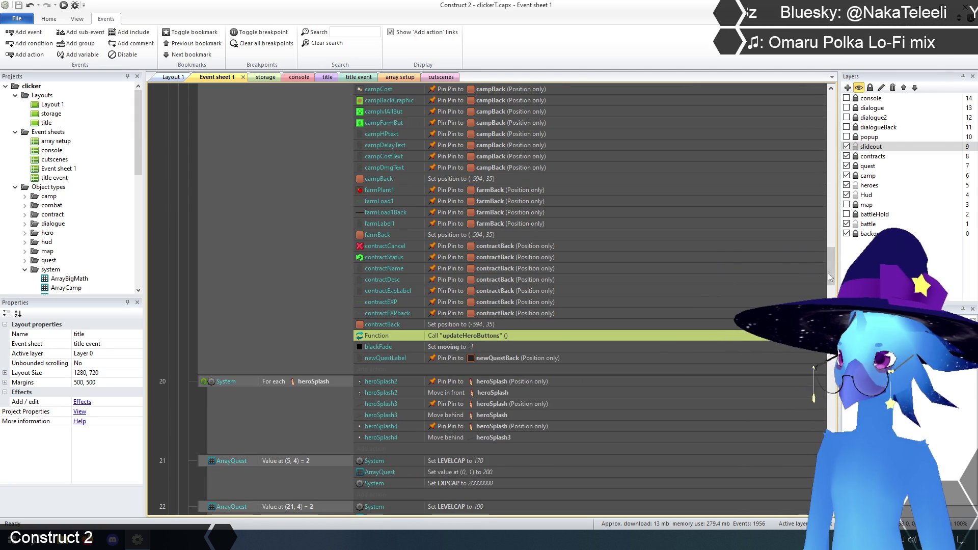
drag(830, 275, 833, 286)
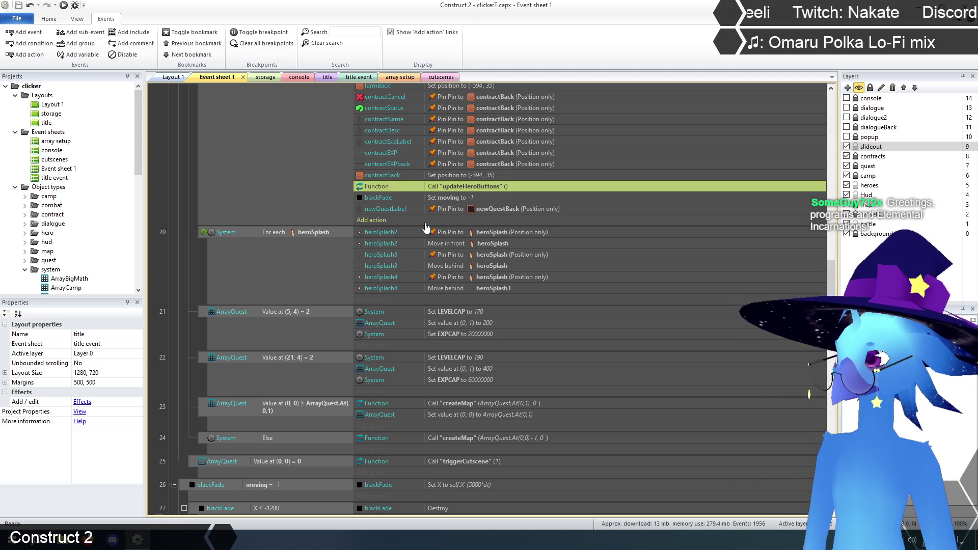
Step: Toggle the startup group's Call "updateHeroButtons" action to disabled
scroll(426, 228, down, 3)
scroll(427, 228, up, 3)
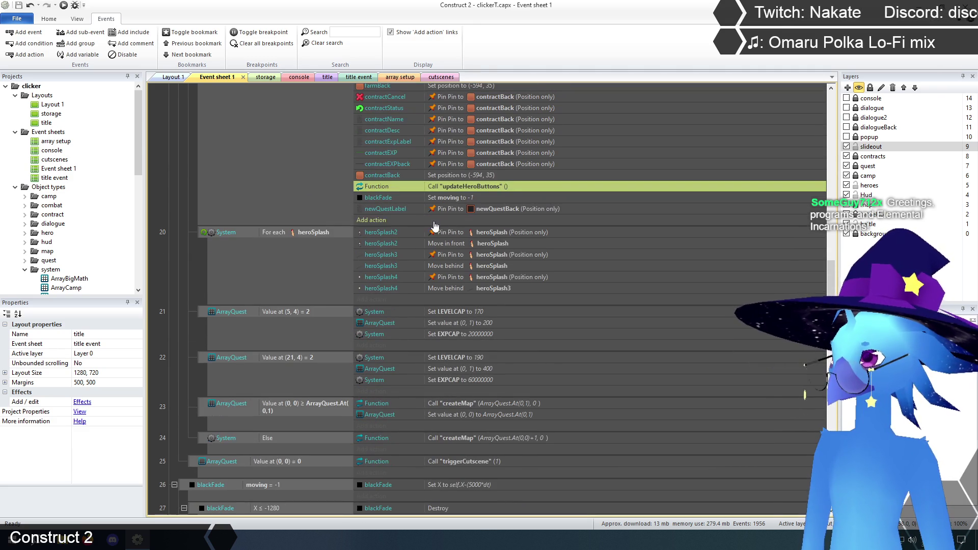
right_click(468, 186)
click(504, 242)
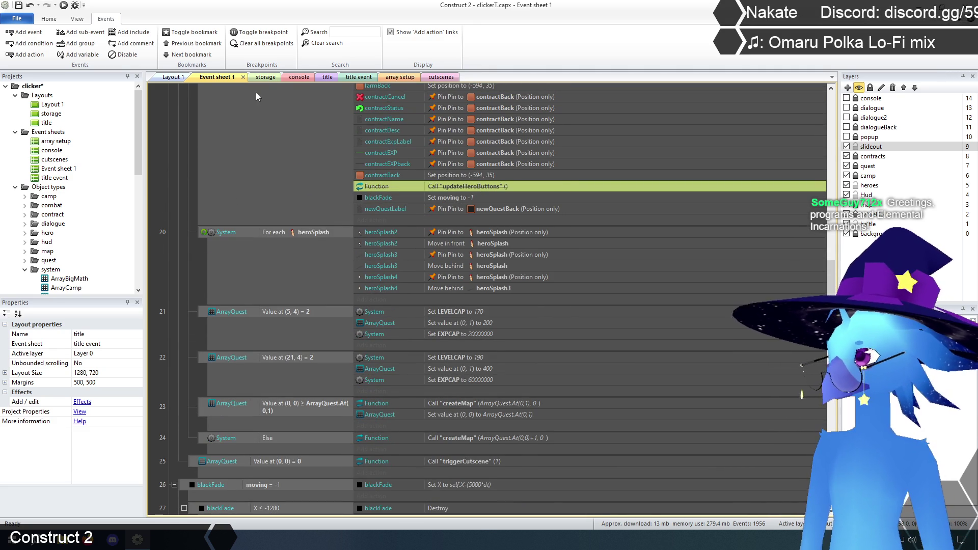
Step: Glance at the title layout, then return to Event sheet 1 leaving the disabled call unchanged
click(327, 78)
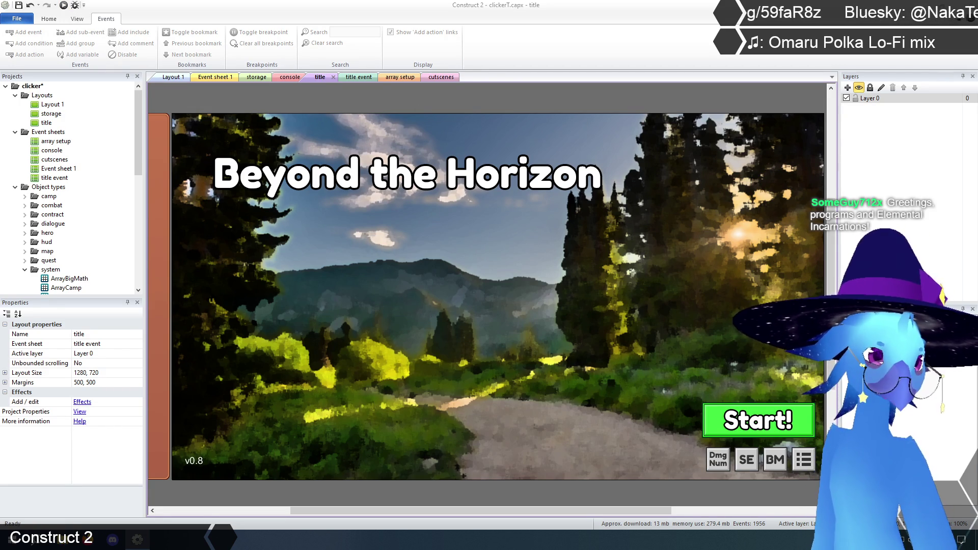
click(218, 81)
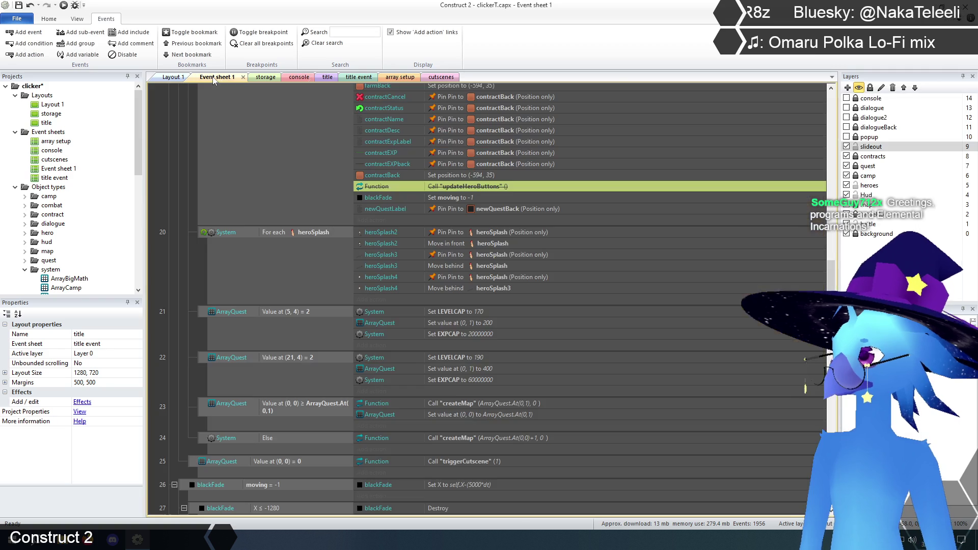
right_click(483, 190)
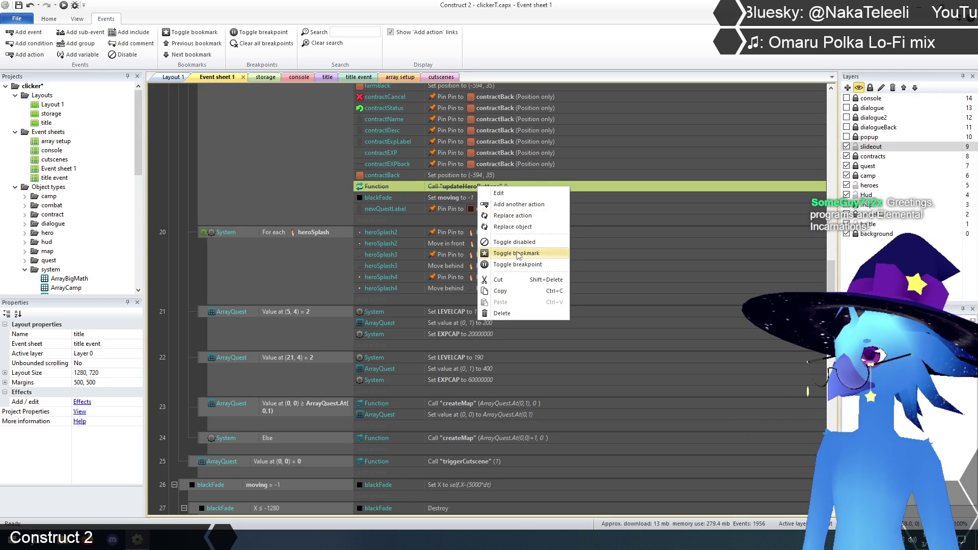
key(Escape)
drag(827, 274, 830, 508)
Step: Expand event 826 On "updateHeroButtons" and scroll through its sub-events
scroll(830, 508, down, 5)
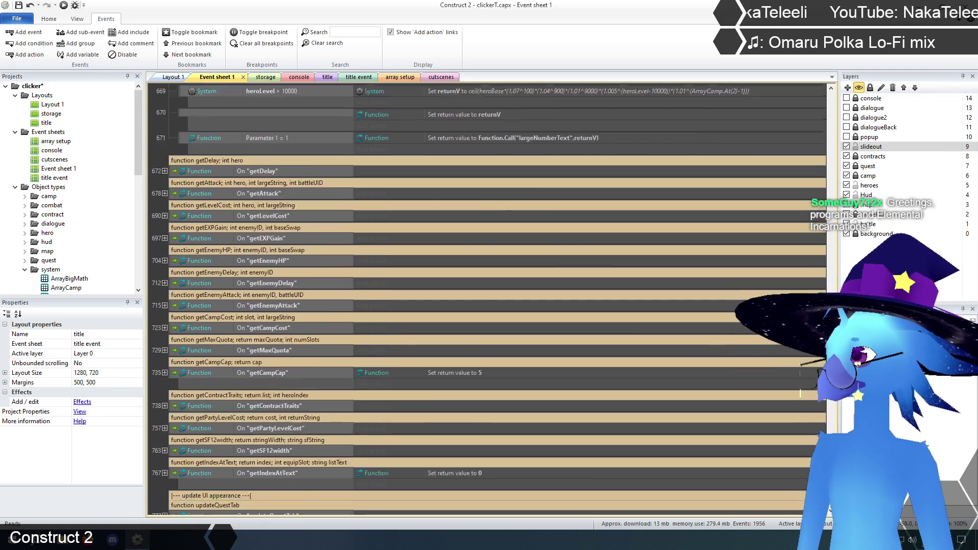
scroll(220, 214, down, 2)
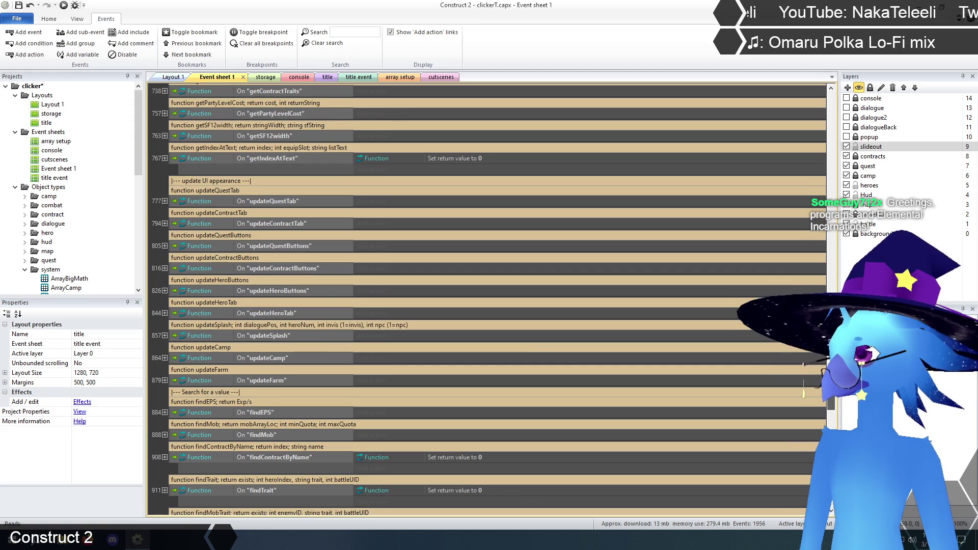
click(165, 291)
scroll(164, 290, down, 2)
scroll(167, 285, down, 5)
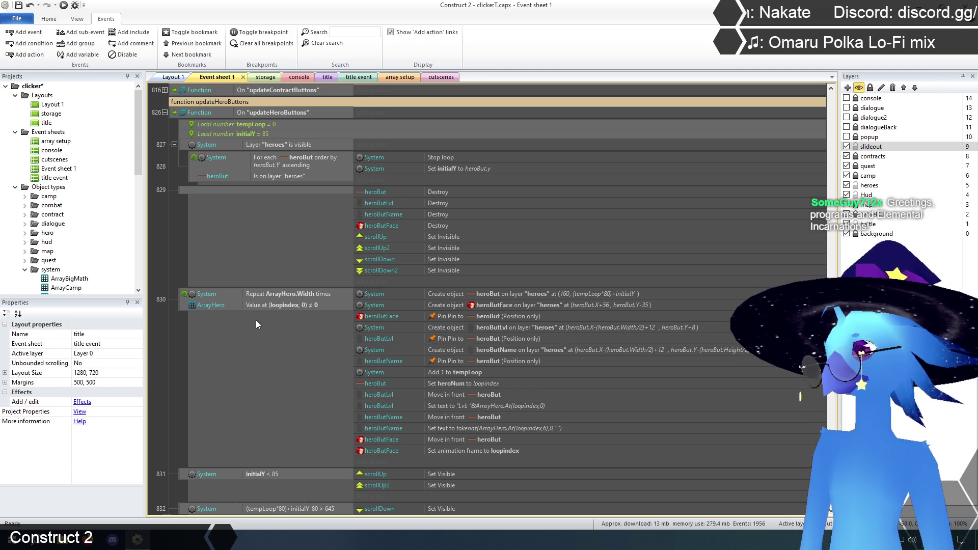
scroll(286, 334, down, 3)
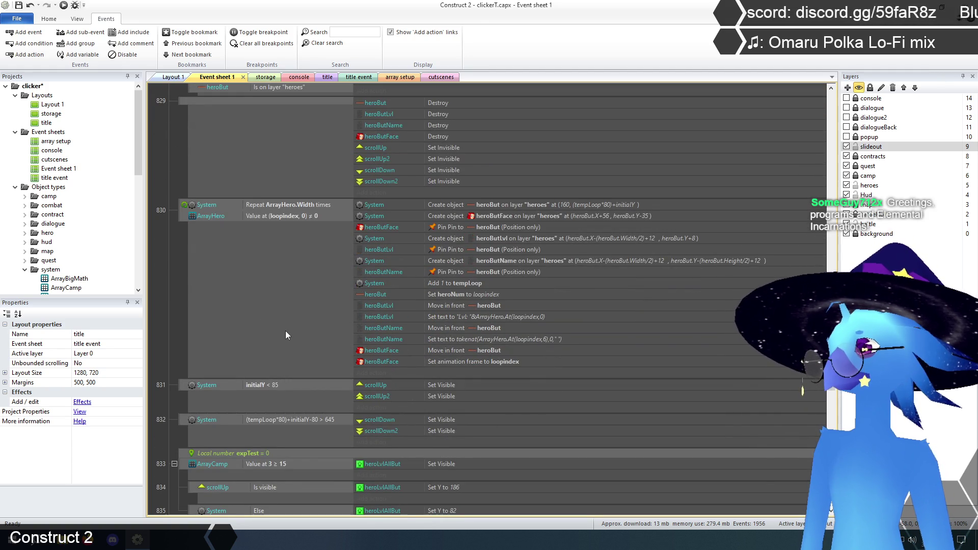
scroll(285, 331, down, 3)
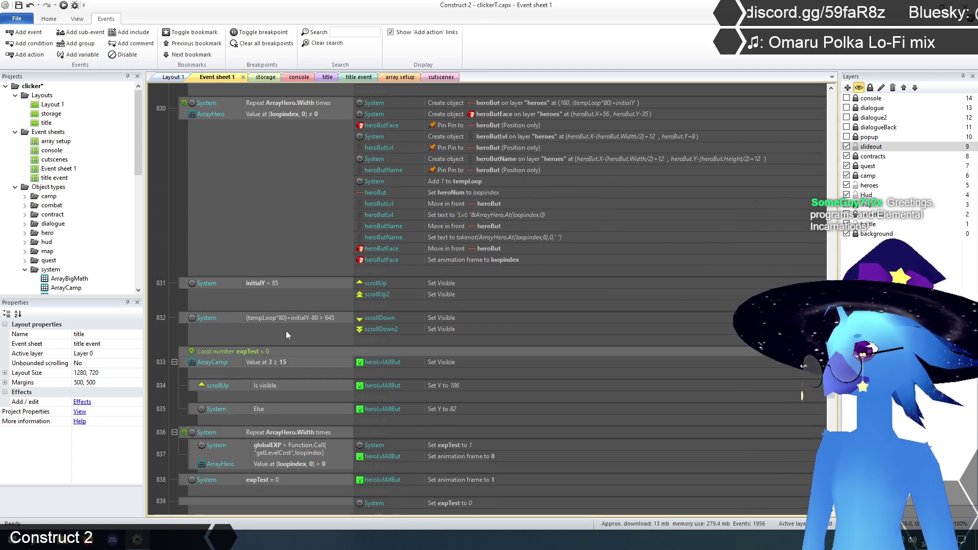
scroll(286, 331, down, 3)
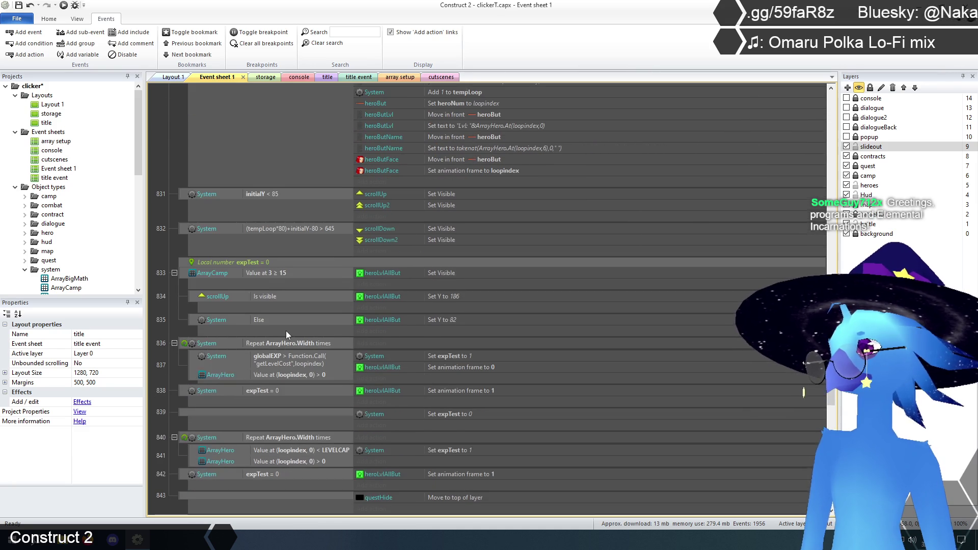
scroll(286, 331, down, 3)
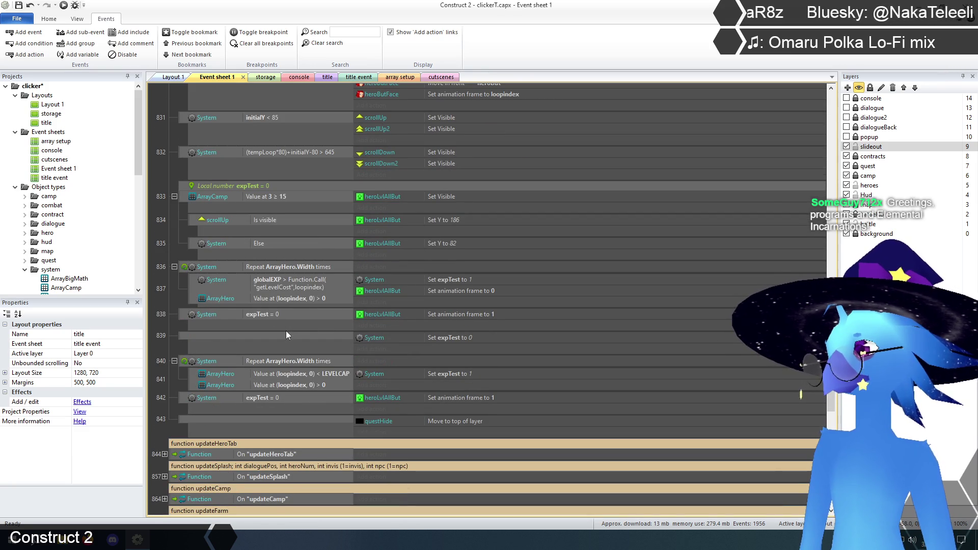
scroll(286, 334, up, 2)
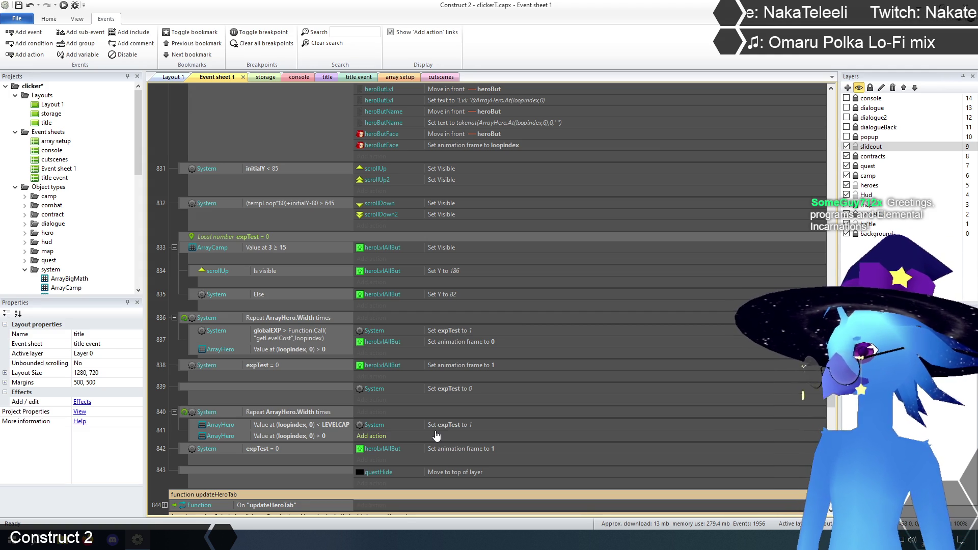
Step: Review the expTest level-check loops in events 831–843, briefly selecting the ArrayHero.Width repeat event
scroll(436, 435, up, 2)
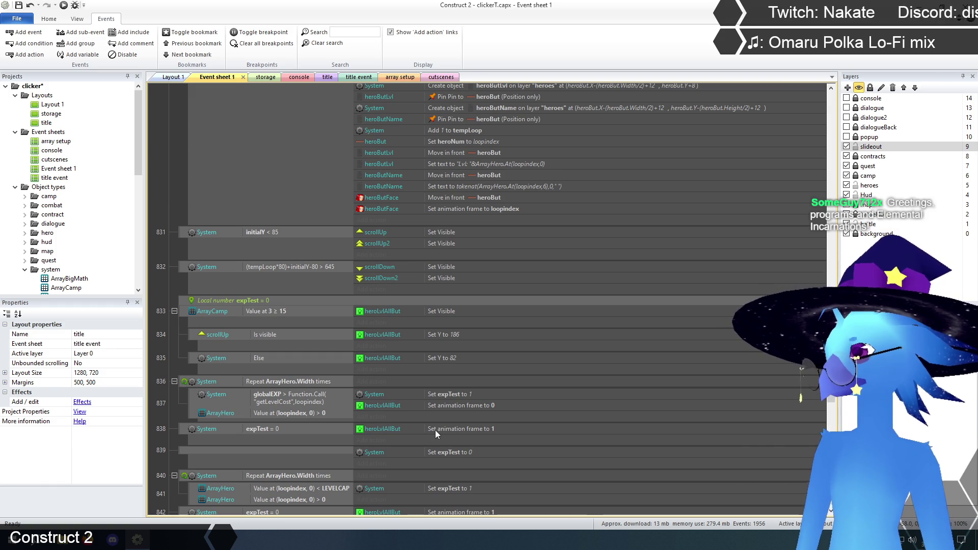
click(272, 401)
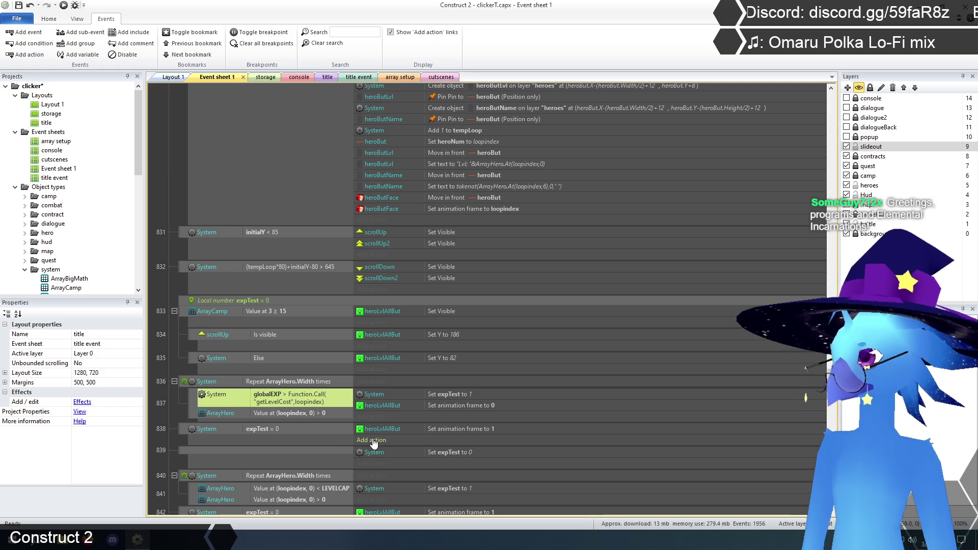
scroll(344, 448, up, 3)
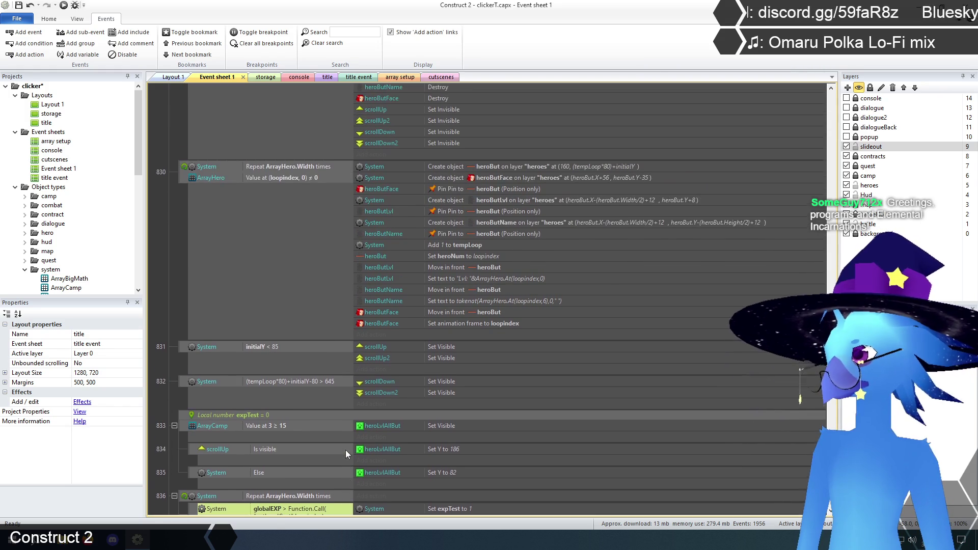
scroll(347, 449, up, 2)
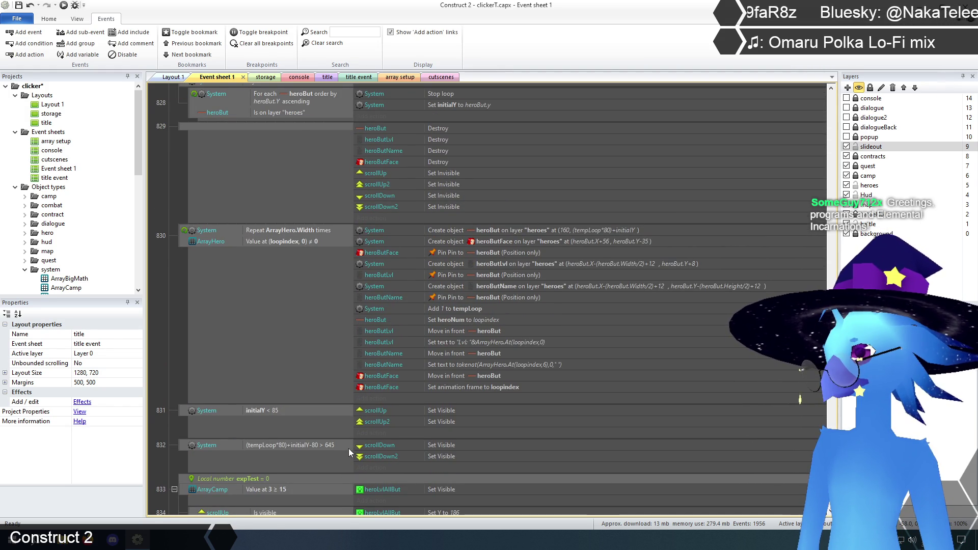
scroll(348, 448, up, 2)
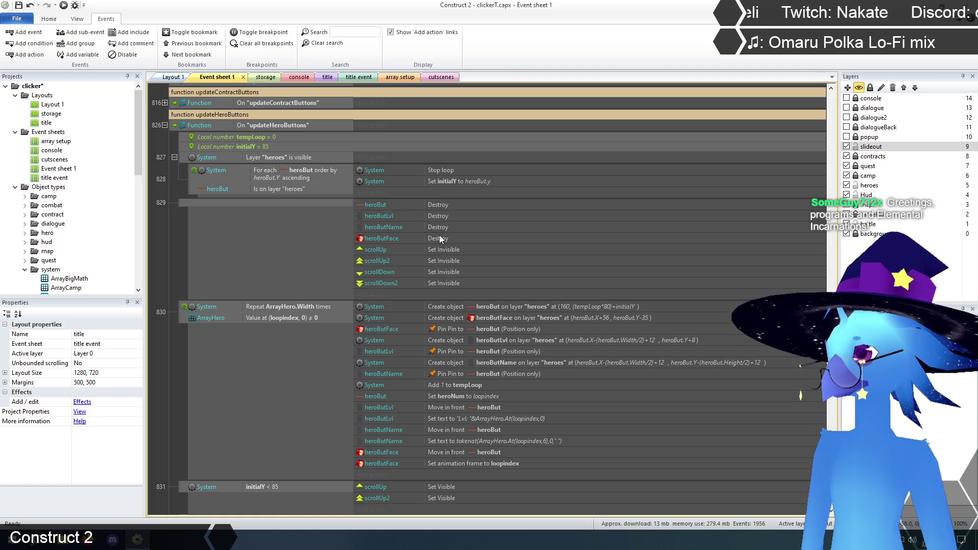
scroll(405, 262, down, 10)
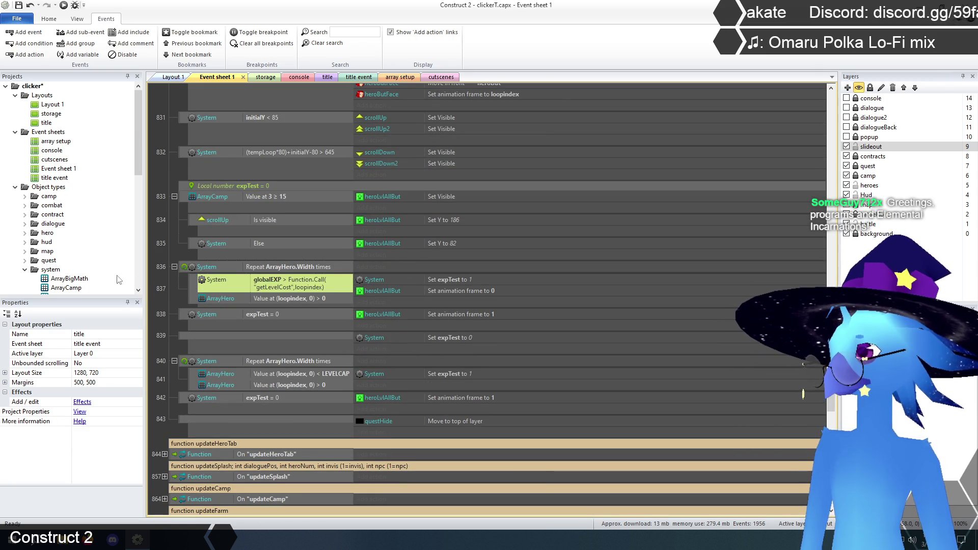
click(162, 280)
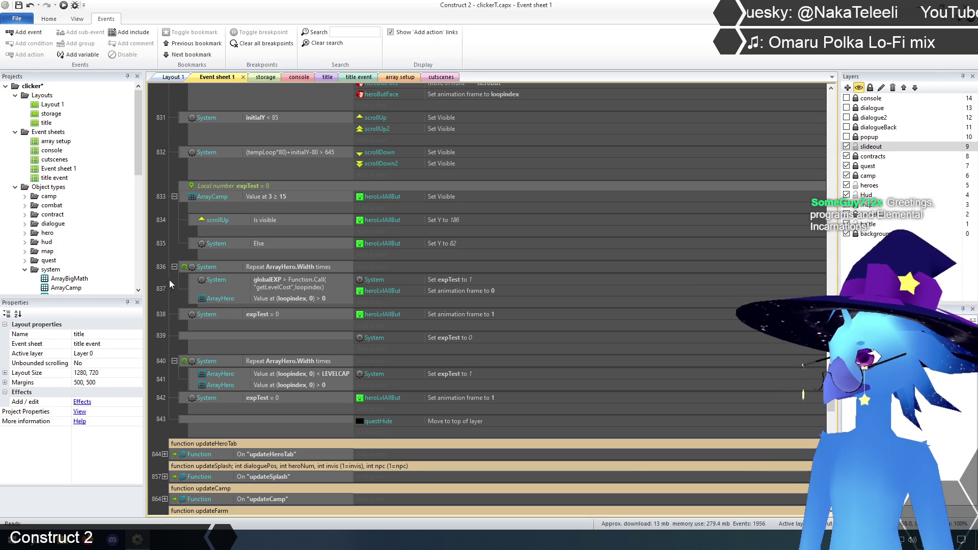
click(185, 270)
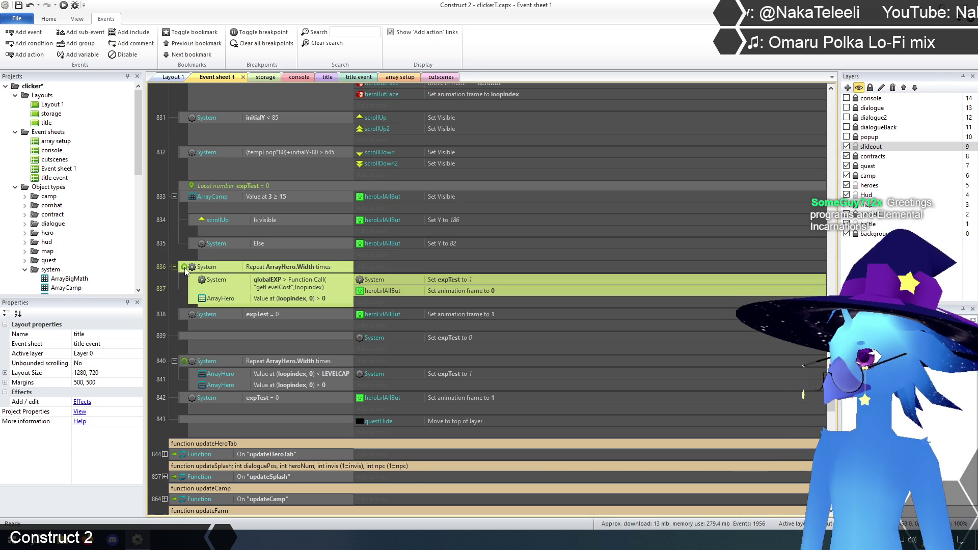
click(166, 305)
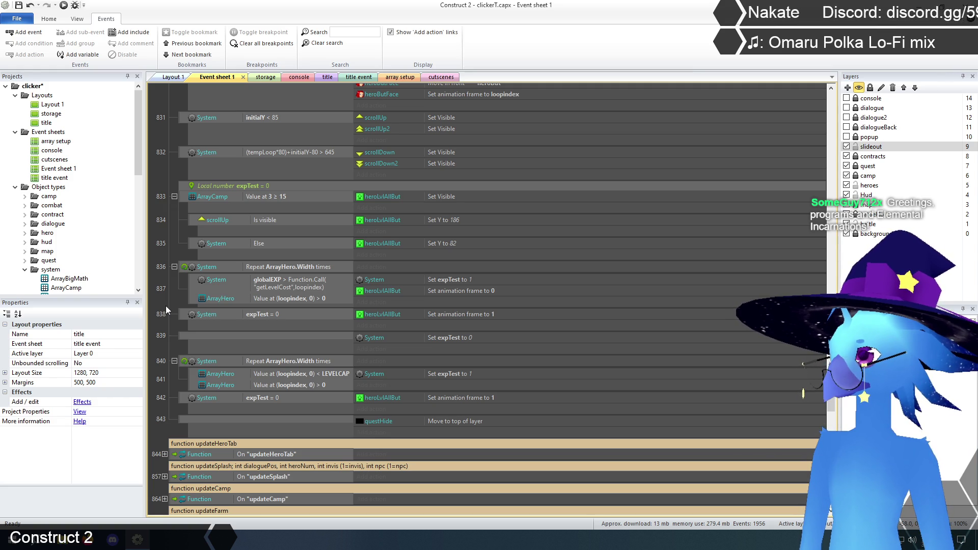
click(183, 267)
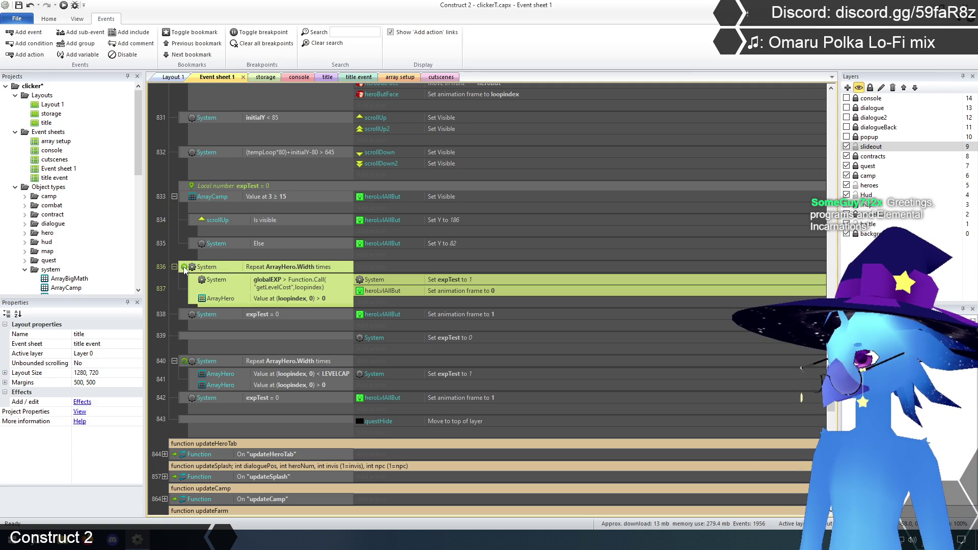
right_click(184, 267)
click(198, 310)
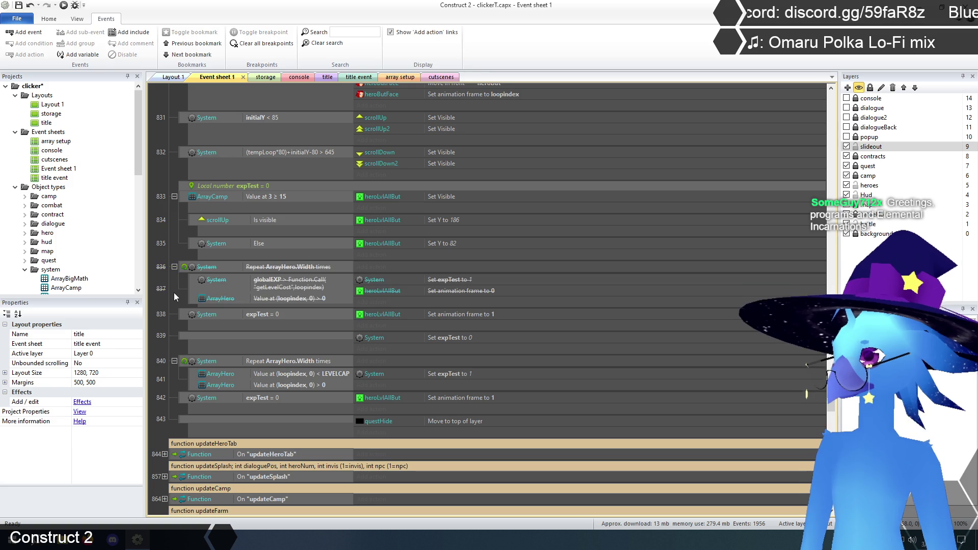
click(327, 76)
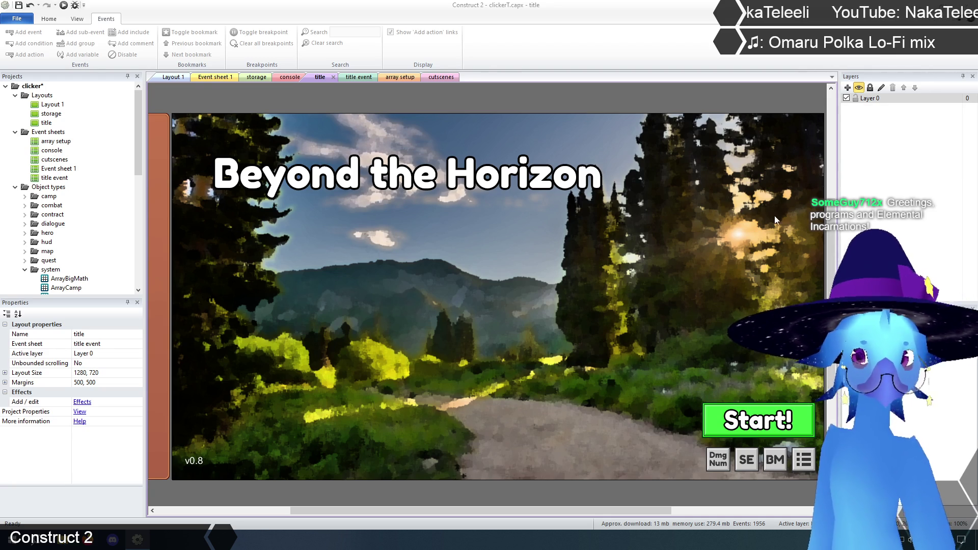
click(209, 77)
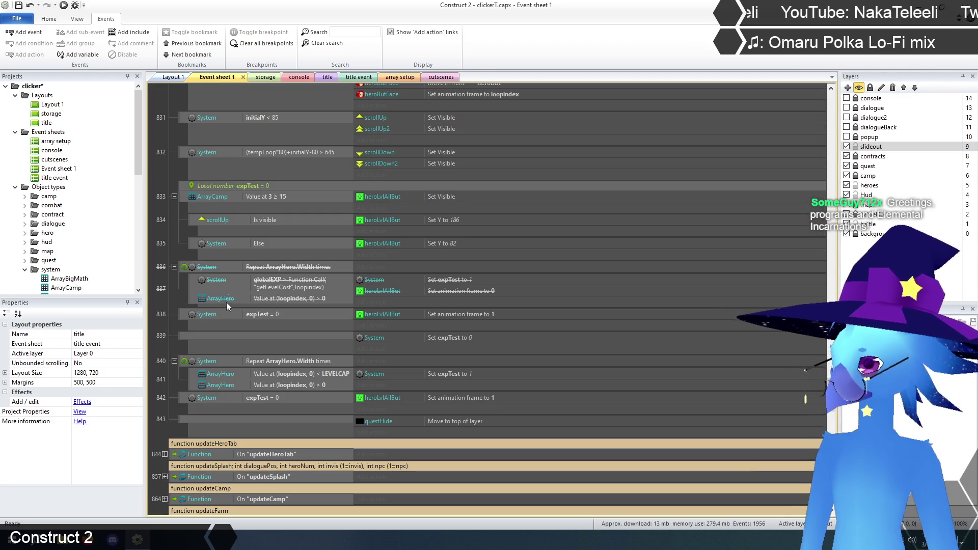
click(184, 274)
right_click(189, 269)
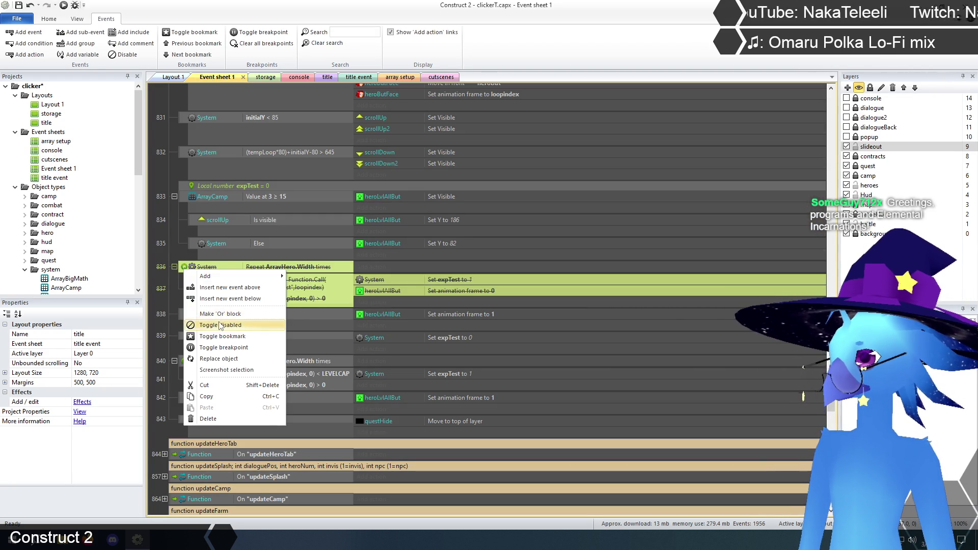
click(224, 319)
click(171, 293)
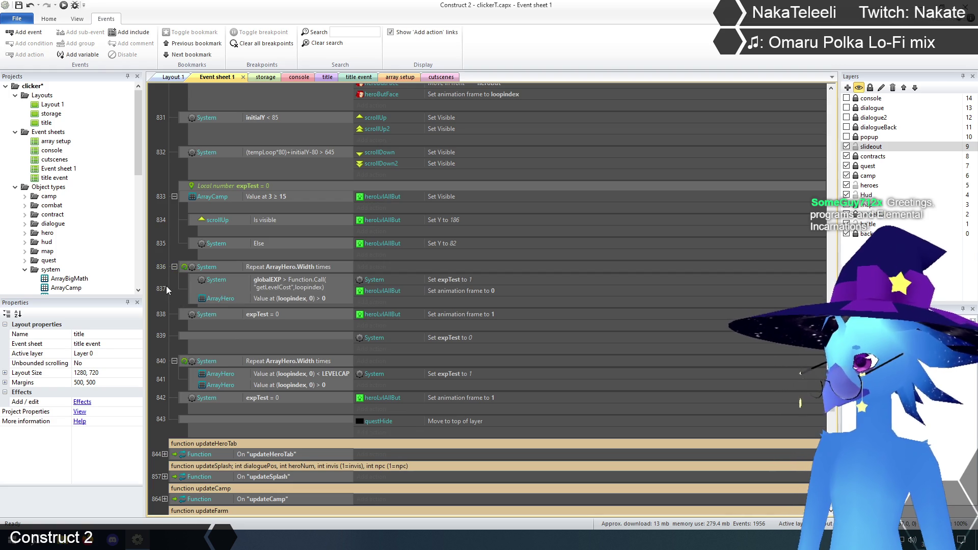
Step: Scroll to the getDelay and getLevelCost getter functions around events 670–767
scroll(358, 285, down, 5)
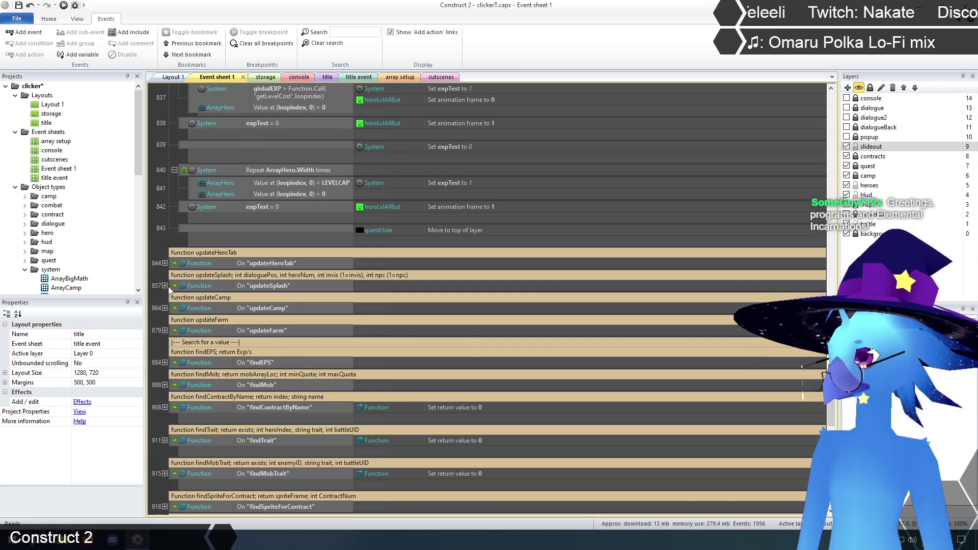
scroll(461, 338, down, 4)
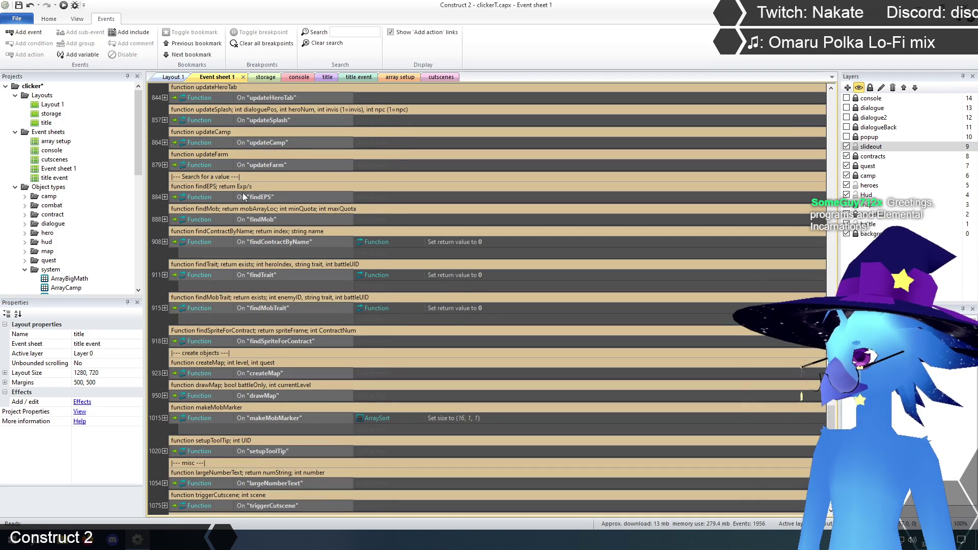
scroll(246, 316, down, 2)
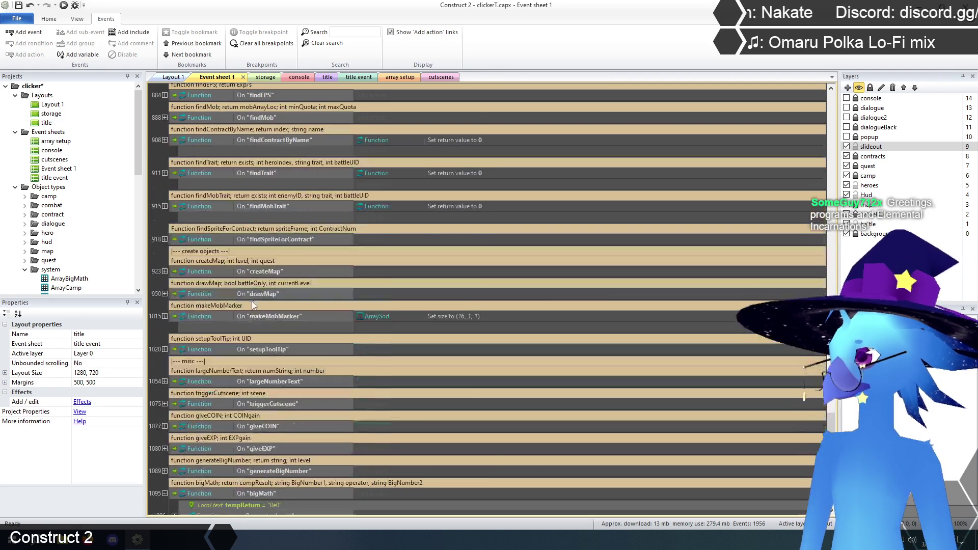
scroll(258, 296, down, 3)
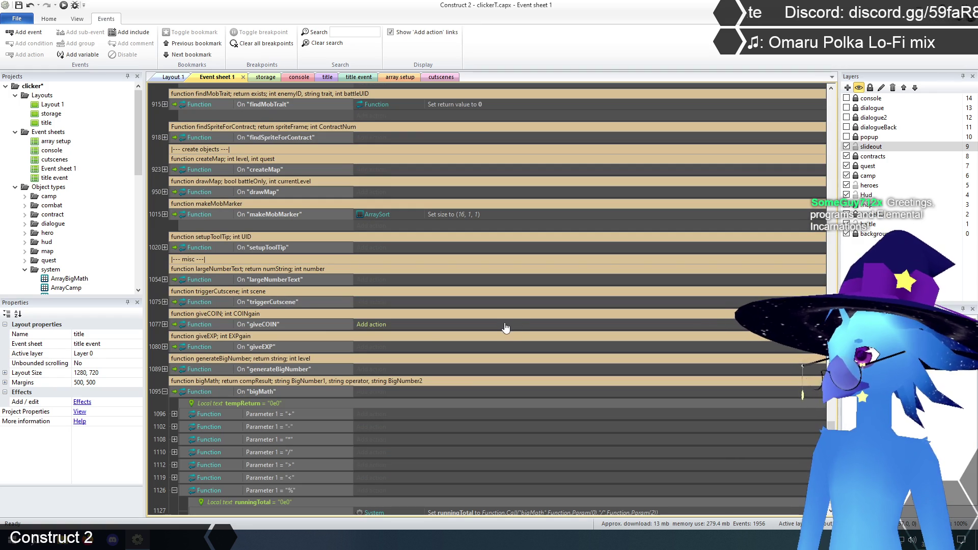
scroll(505, 327, up, 5)
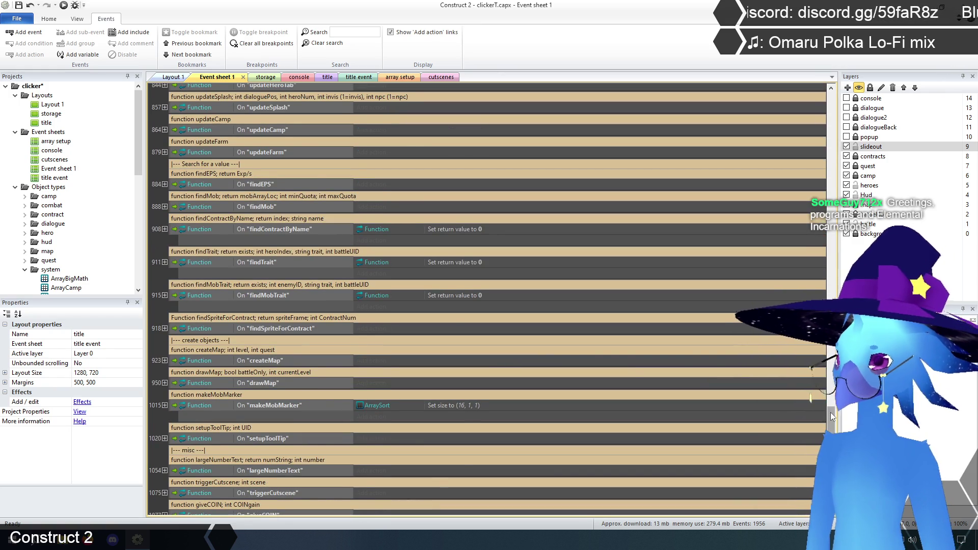
scroll(405, 295, up, 10)
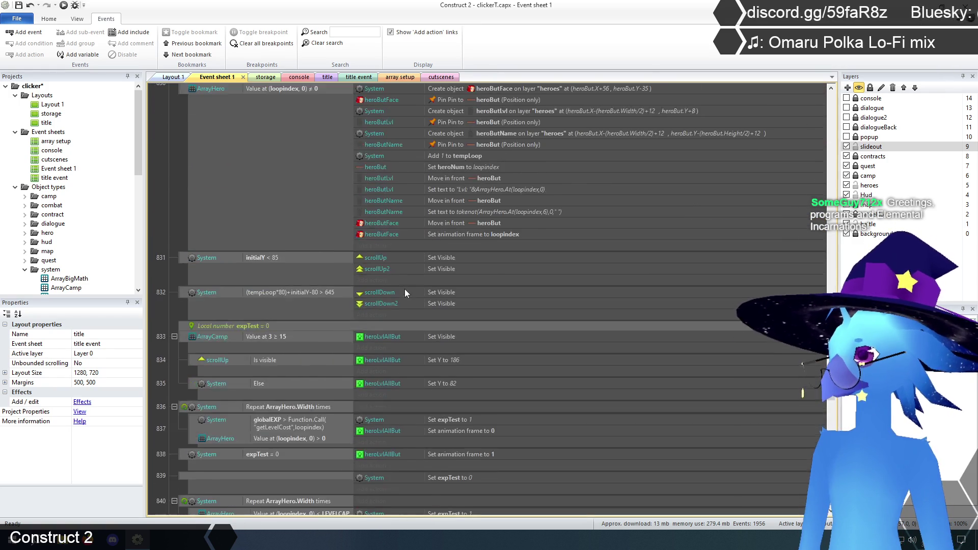
scroll(404, 289, up, 10)
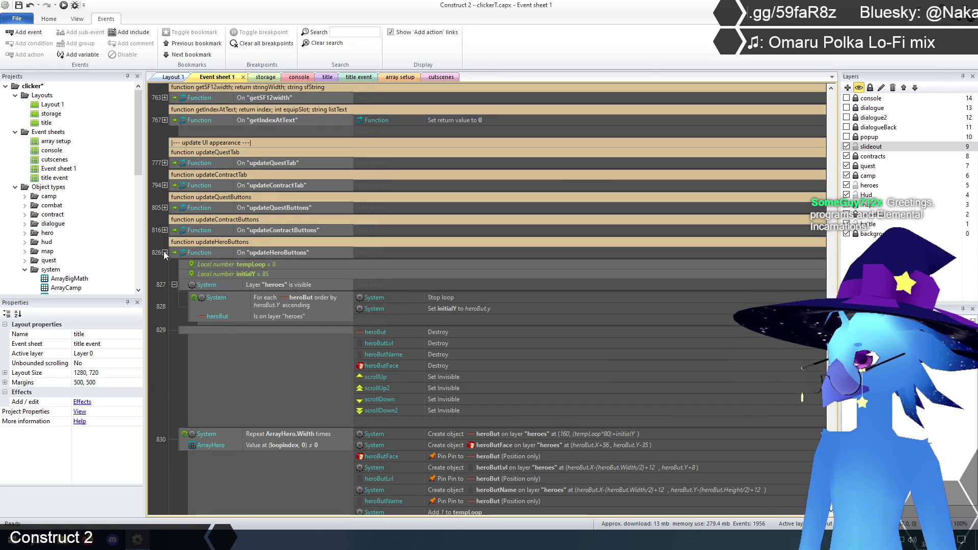
click(164, 252)
scroll(285, 299, up, 10)
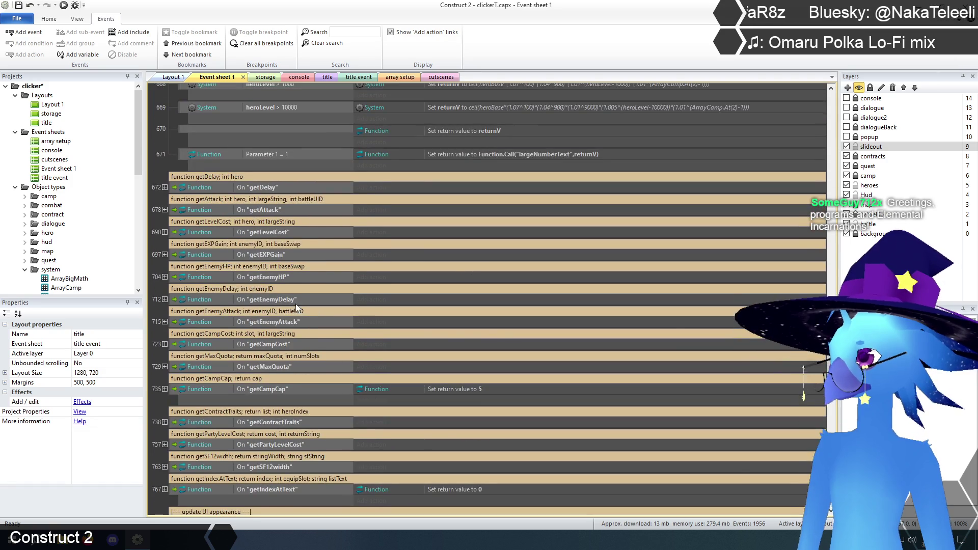
scroll(299, 291, down, 1)
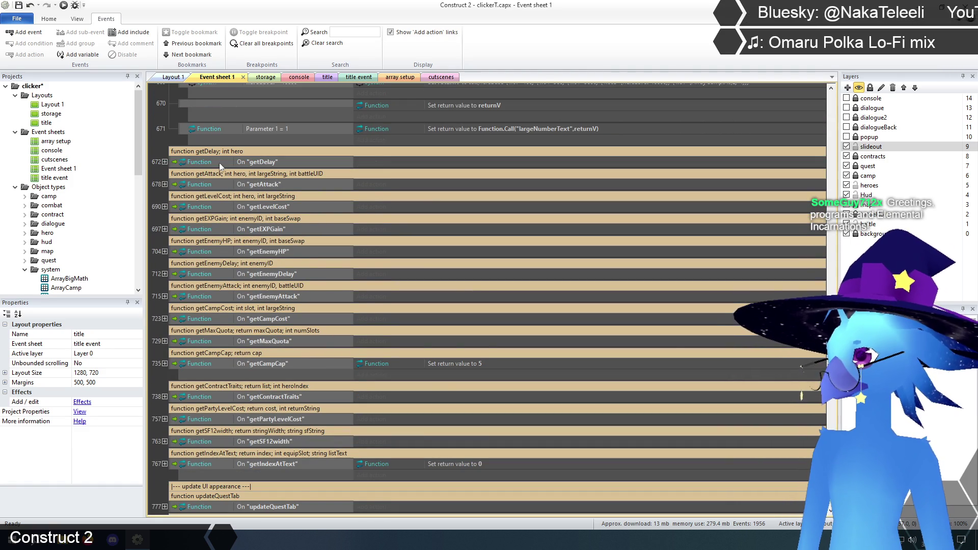
Step: Disable getLevelCost's generateBigNumber and bigMath Function Call actions, then view the title layout
click(164, 206)
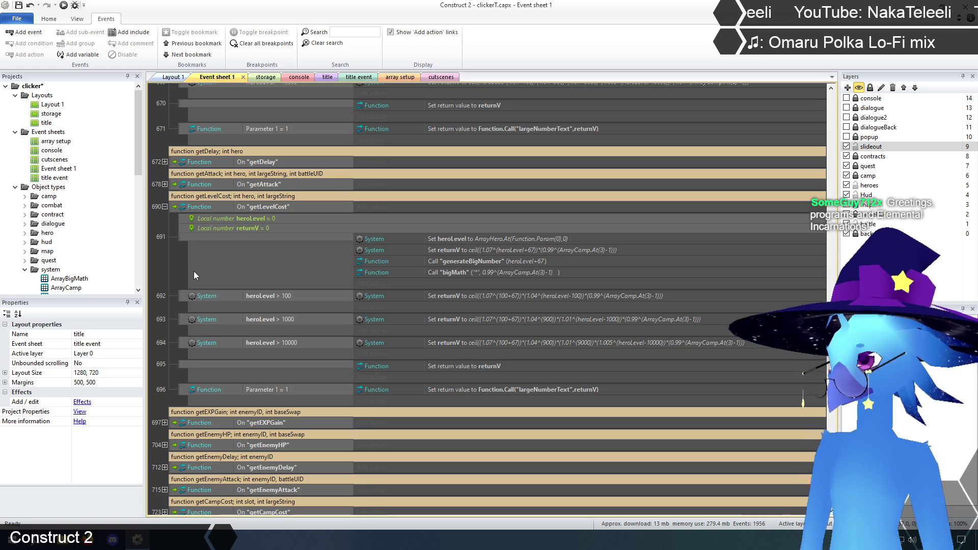
click(485, 261)
shift+click(481, 271)
right_click(484, 259)
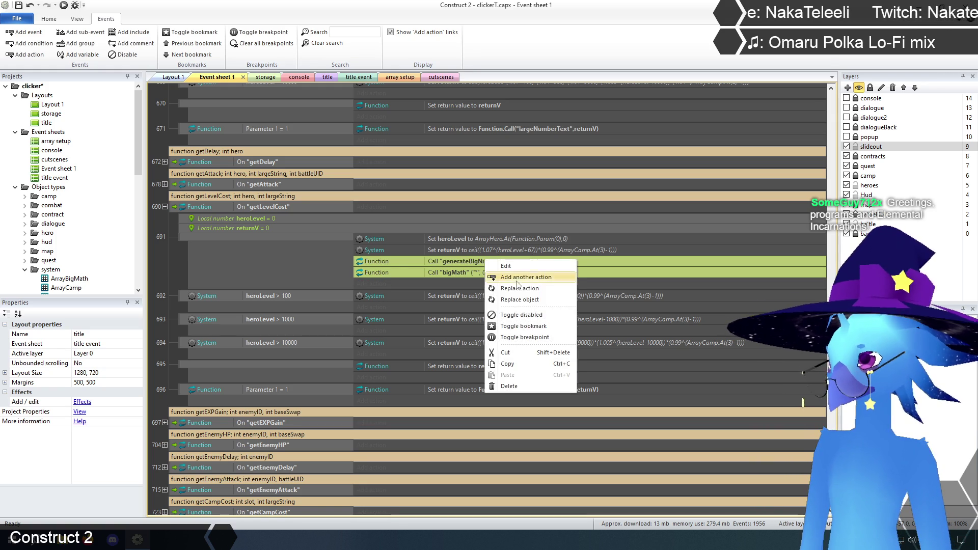
click(522, 315)
click(174, 263)
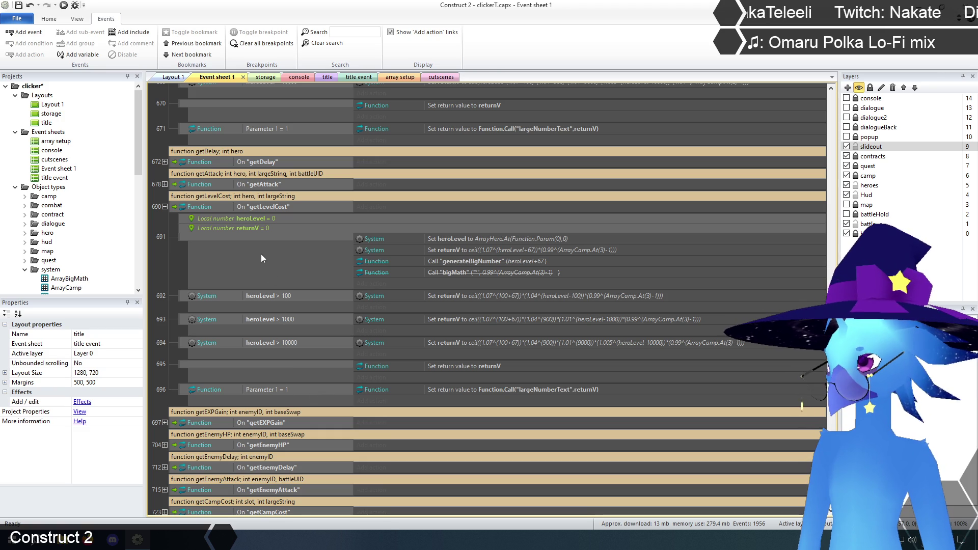
click(327, 77)
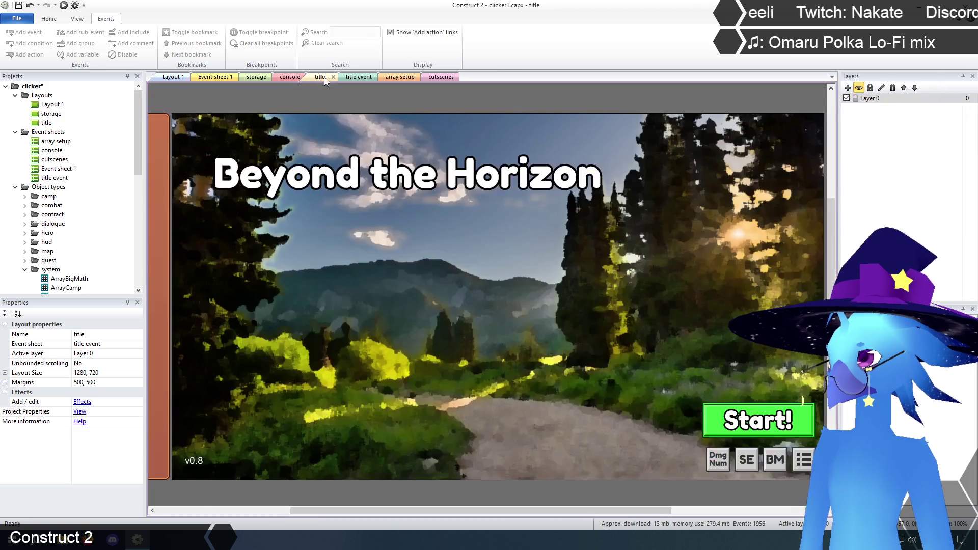
Step: Run a preview of the game from the title layout
click(64, 6)
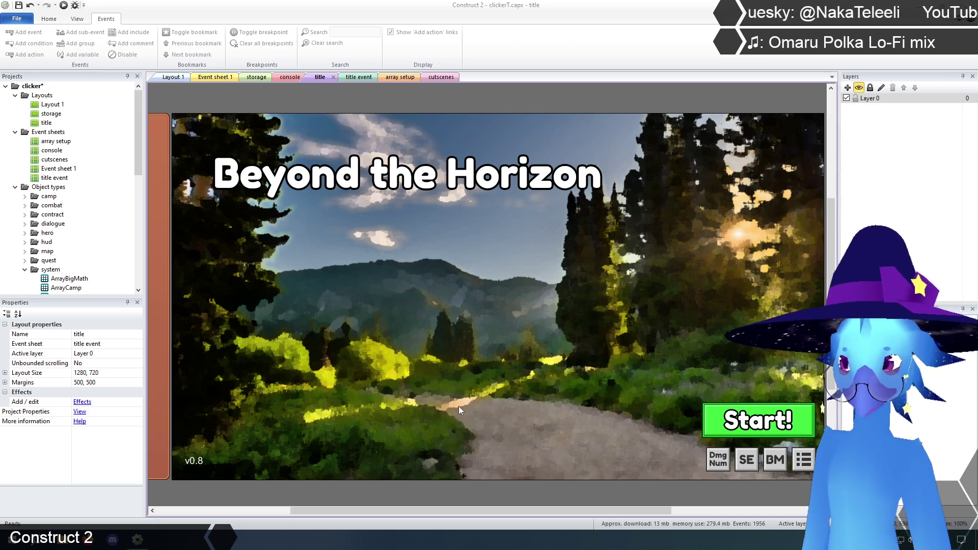
Step: Collapse getLevelCost and fold bigMath's '%' modulo branch, then return to the title layout
click(214, 77)
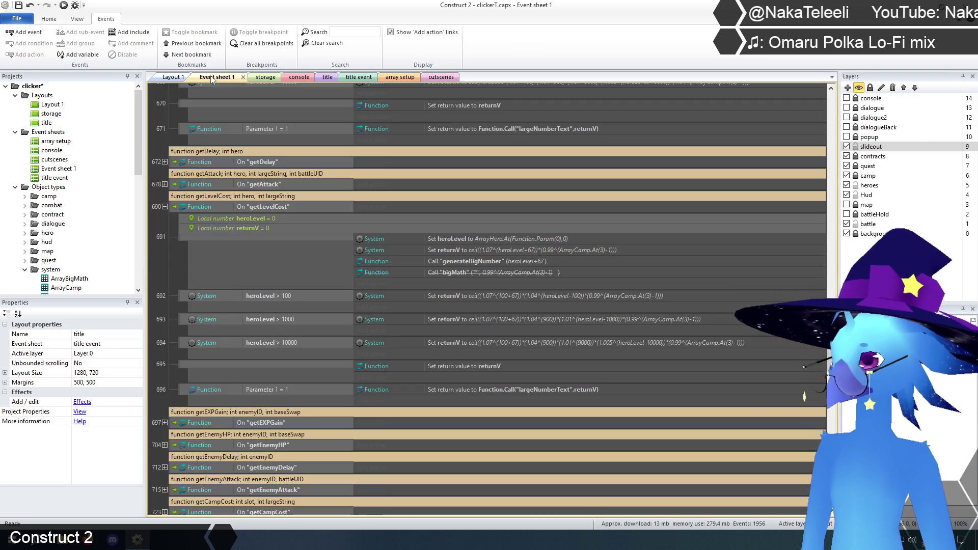
click(164, 206)
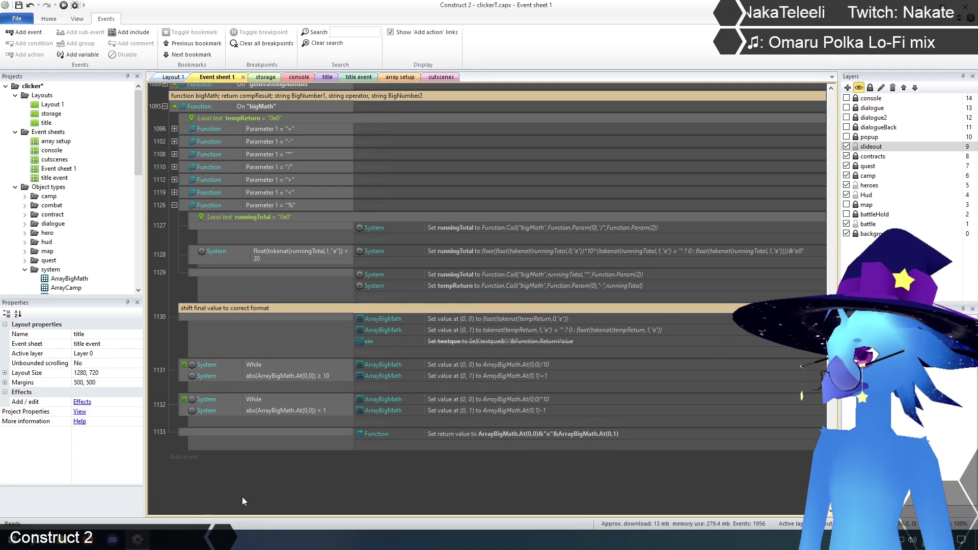
scroll(243, 496, up, 1)
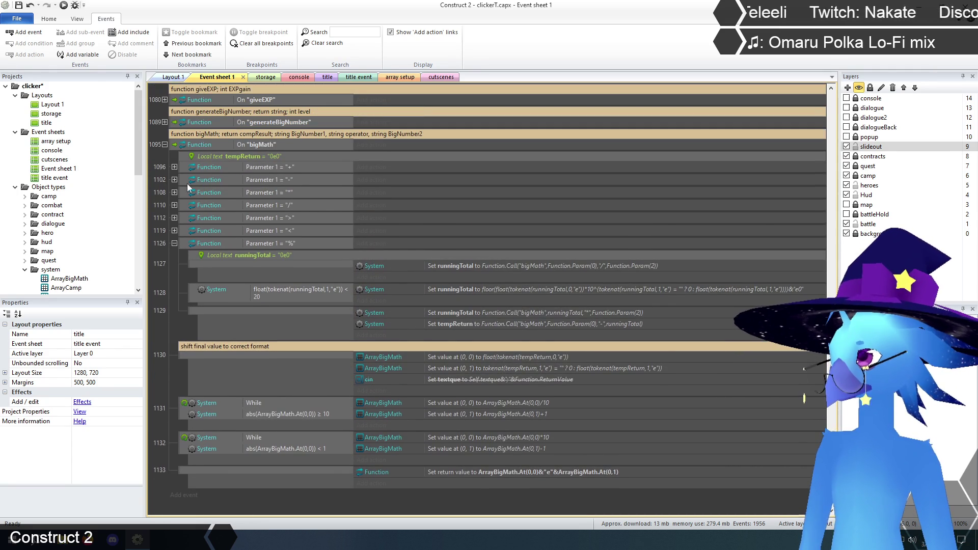
click(165, 145)
click(164, 144)
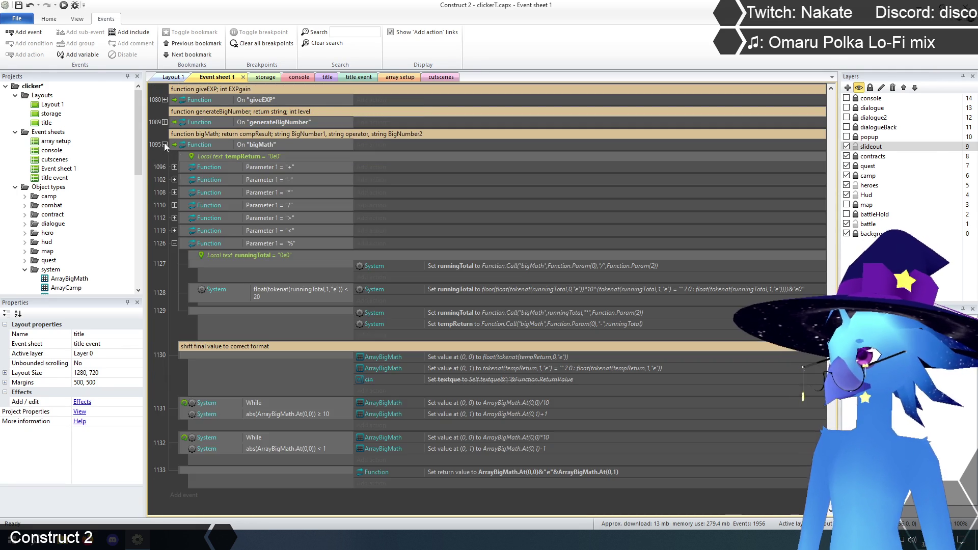
click(174, 242)
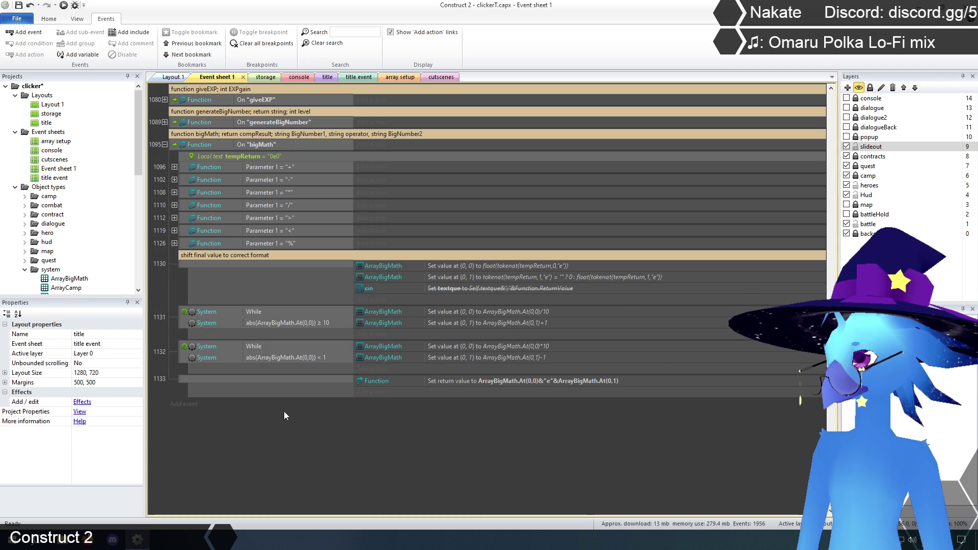
scroll(316, 395, up, 1)
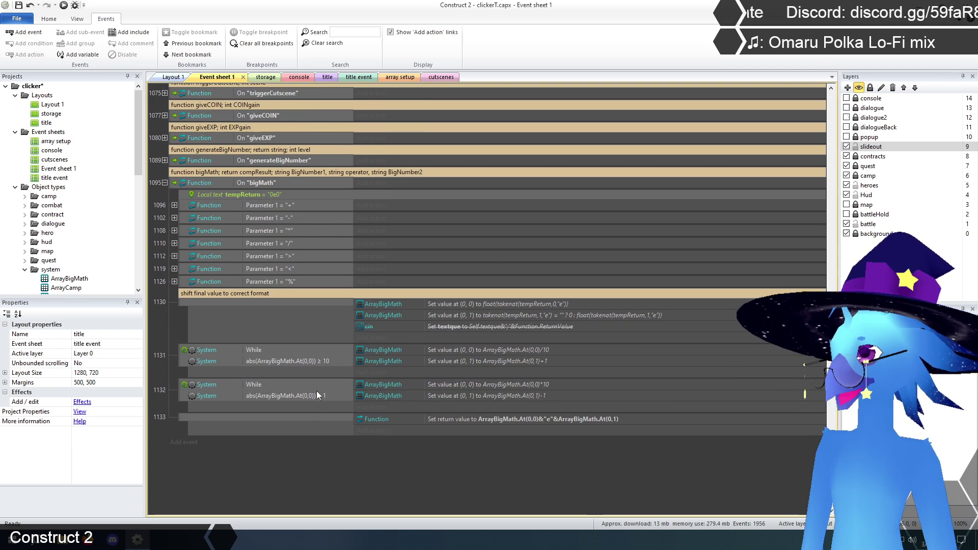
click(326, 78)
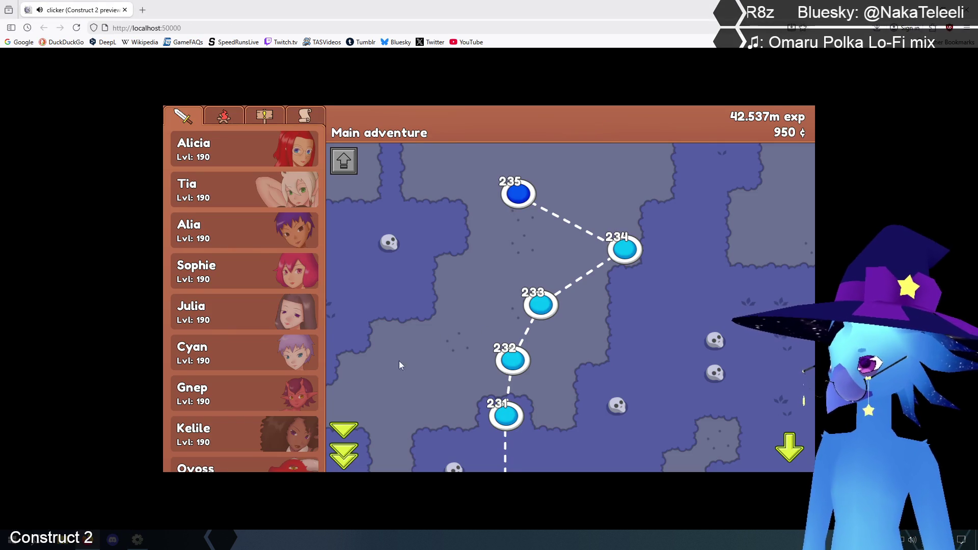
Step: In the in-game console, run 'math 54 + 26' and 'math 54 + 37' to test addition
key(Return)
text(m)
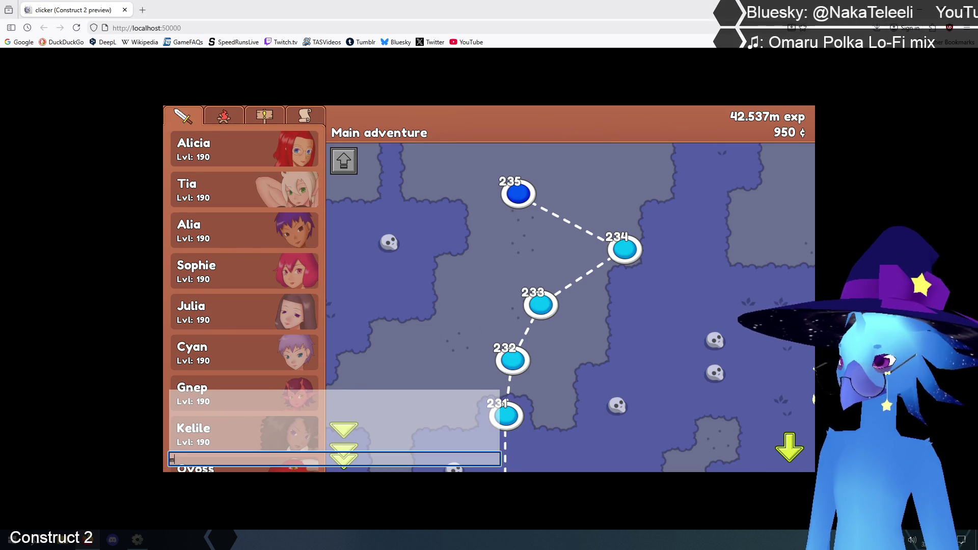
text(ath)
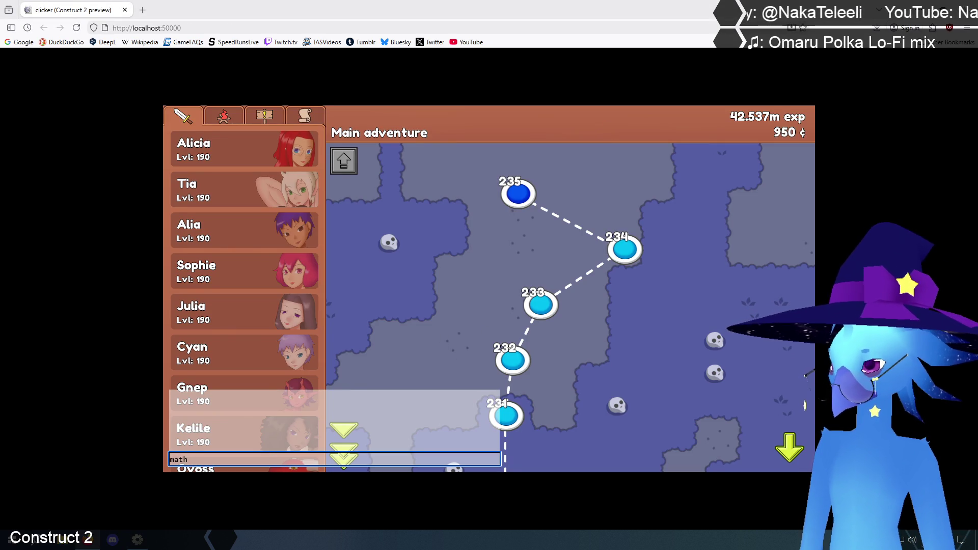
text( 54 +)
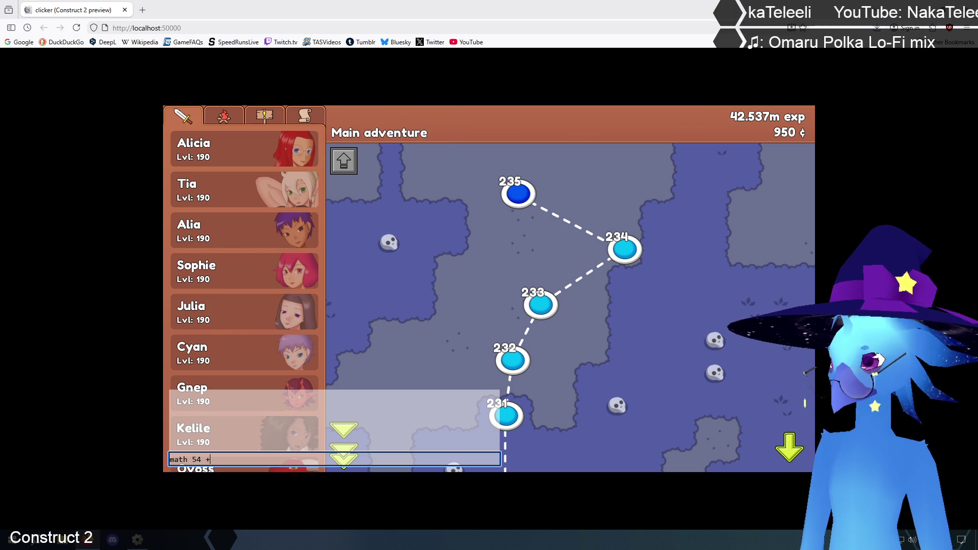
text( 26)
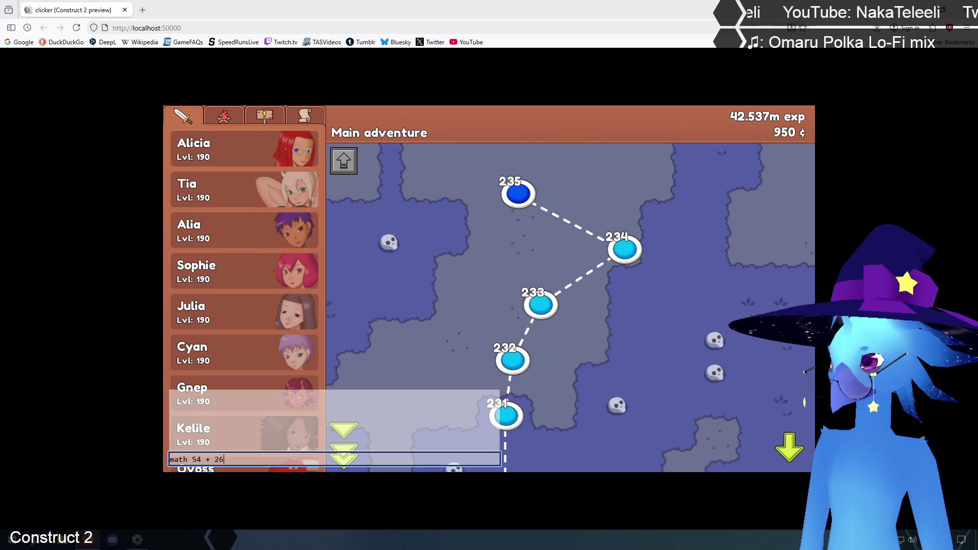
key(Return)
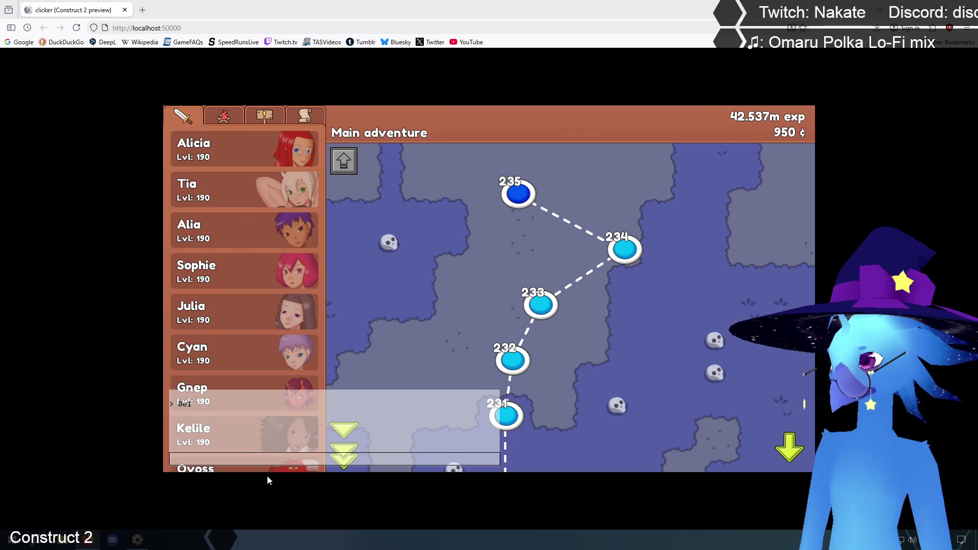
click(268, 458)
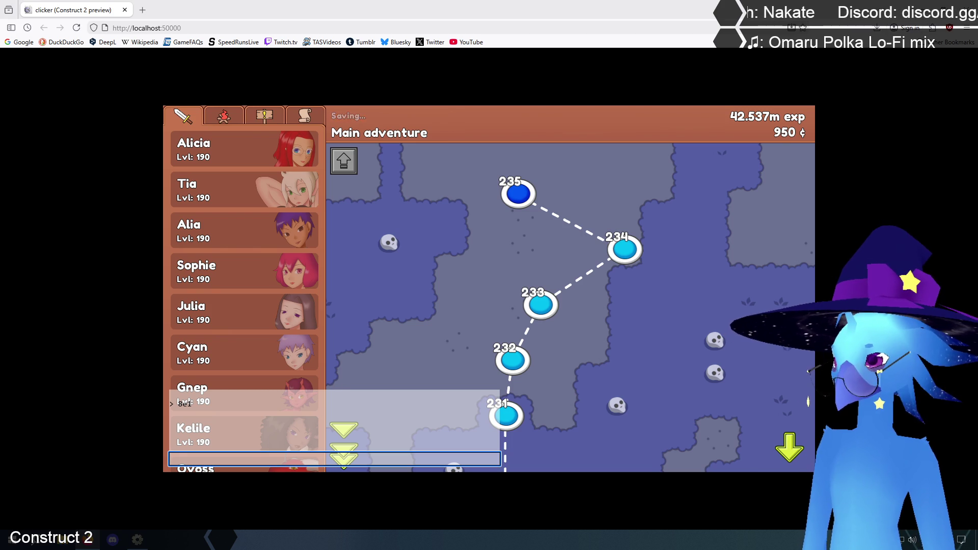
text(math 54)
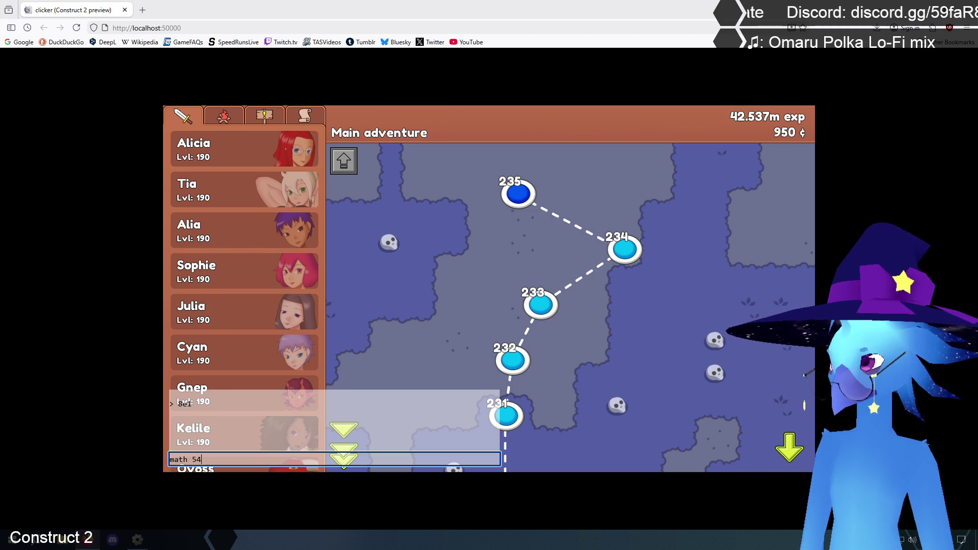
text( +)
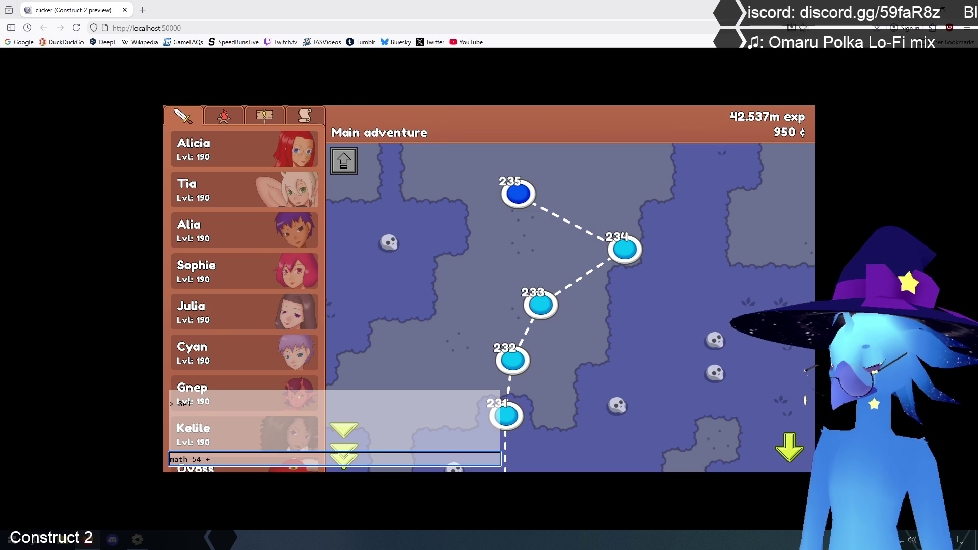
text( 37)
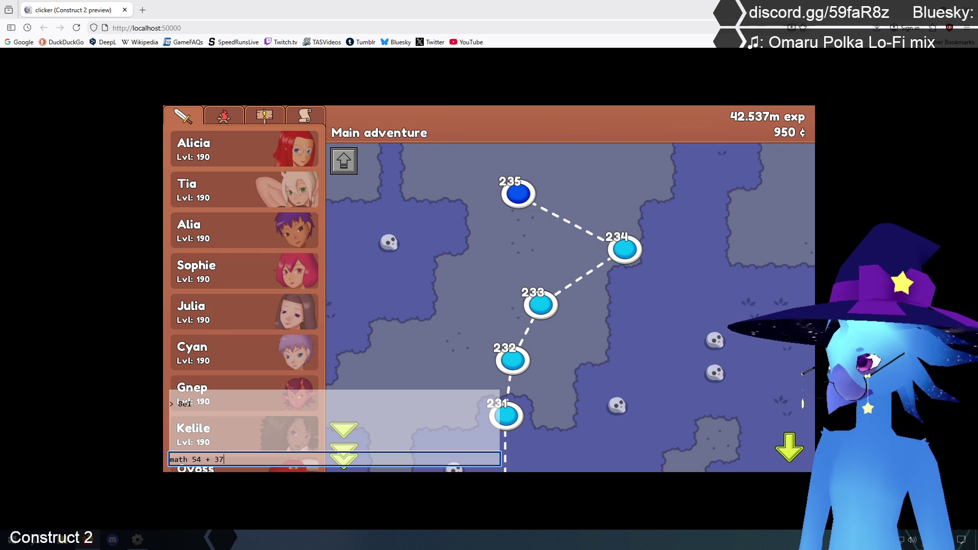
key(Return)
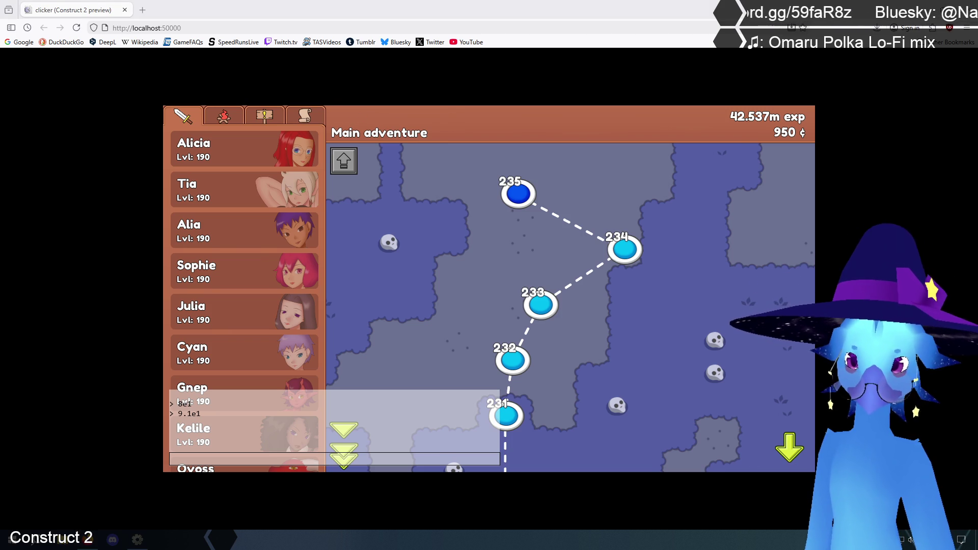
Step: Run math 4 * 6, math 7 / 6 and math 123 - 22 in the preview console, getting 2.4e1, 1.1666666666666667e0 and 1.01e2
click(568, 448)
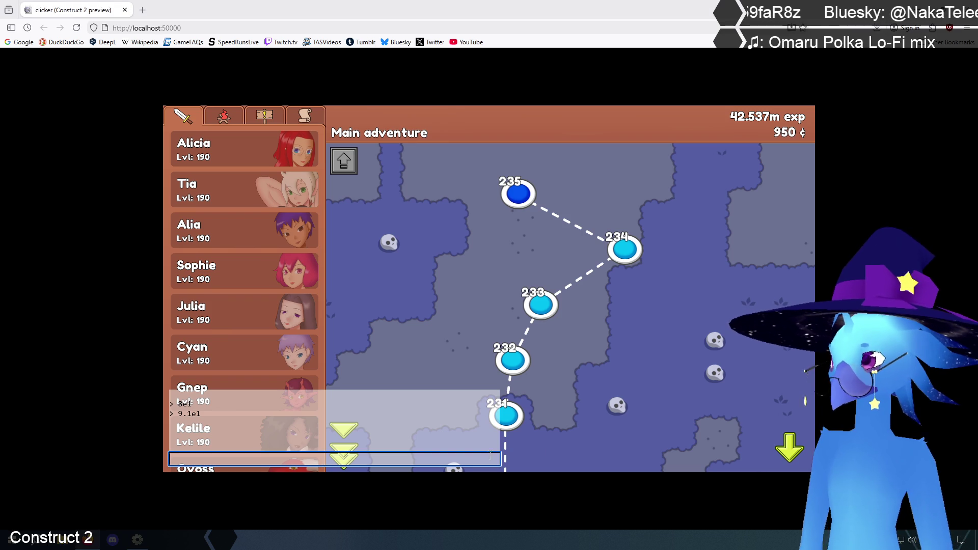
text(math 4 *)
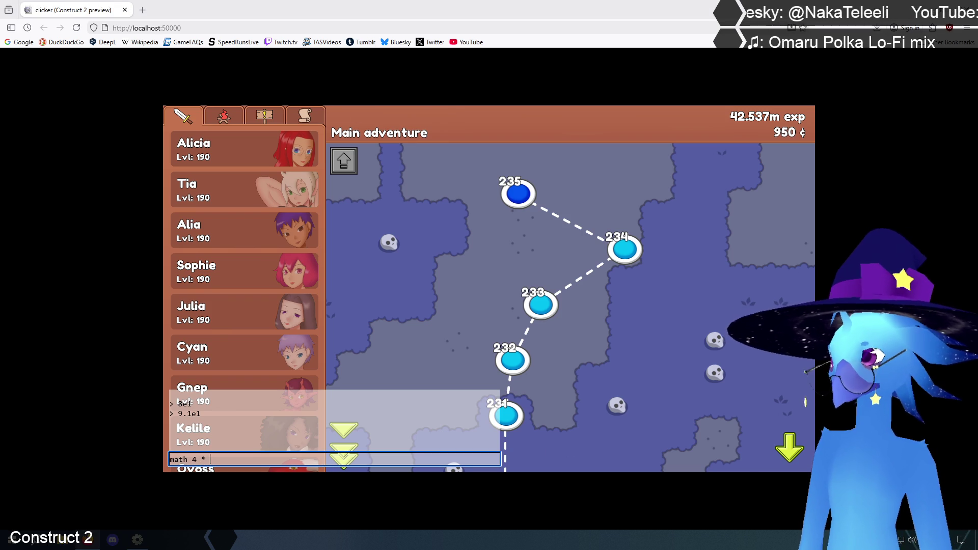
text(6)
key(Return)
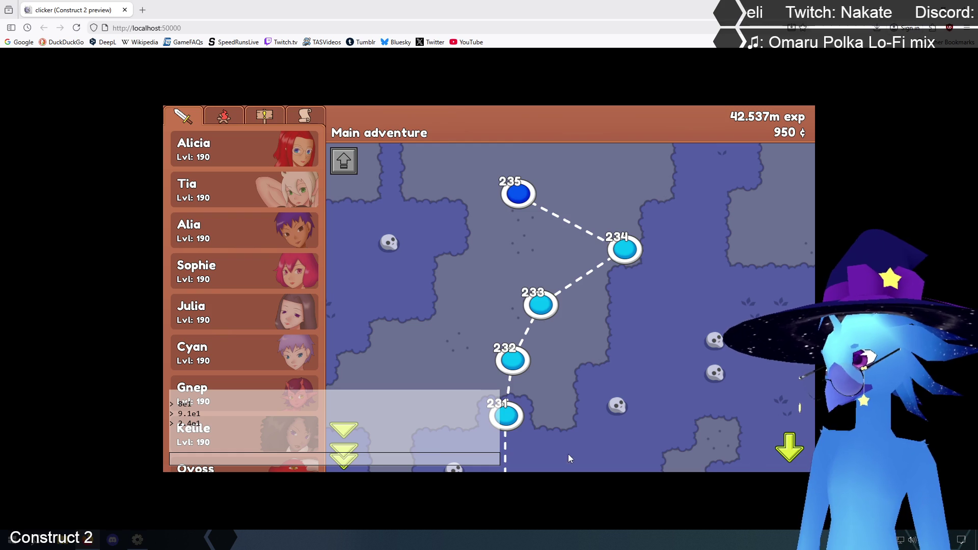
click(488, 459)
text(math )
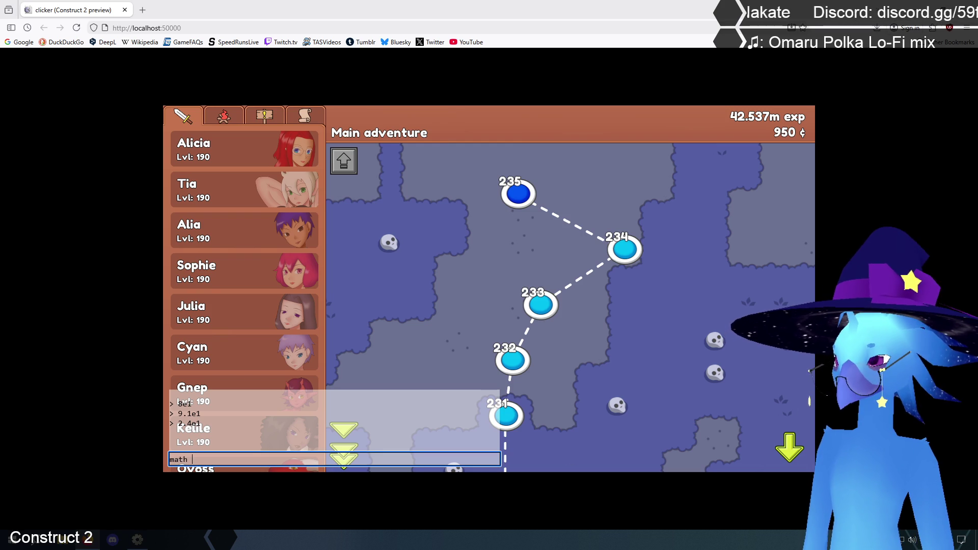
text(7 / 6)
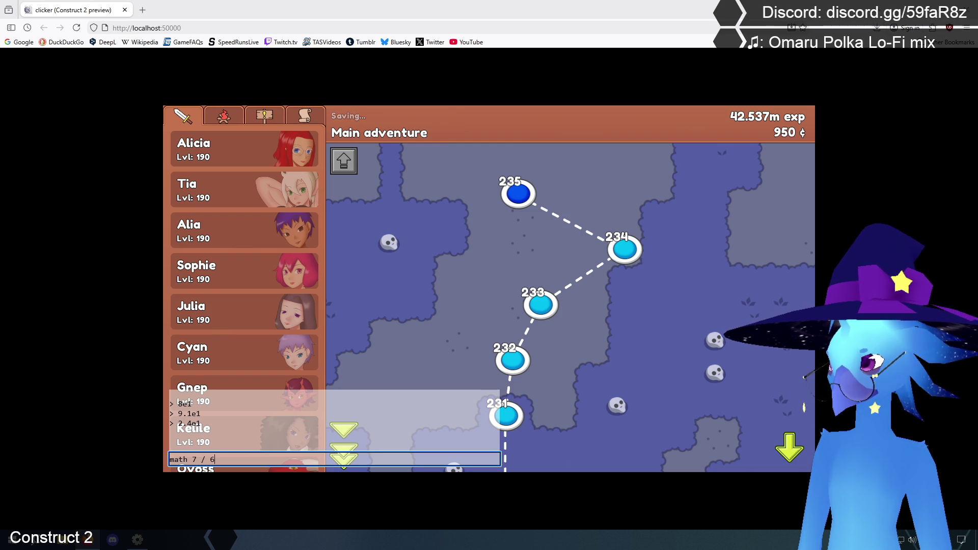
key(Return)
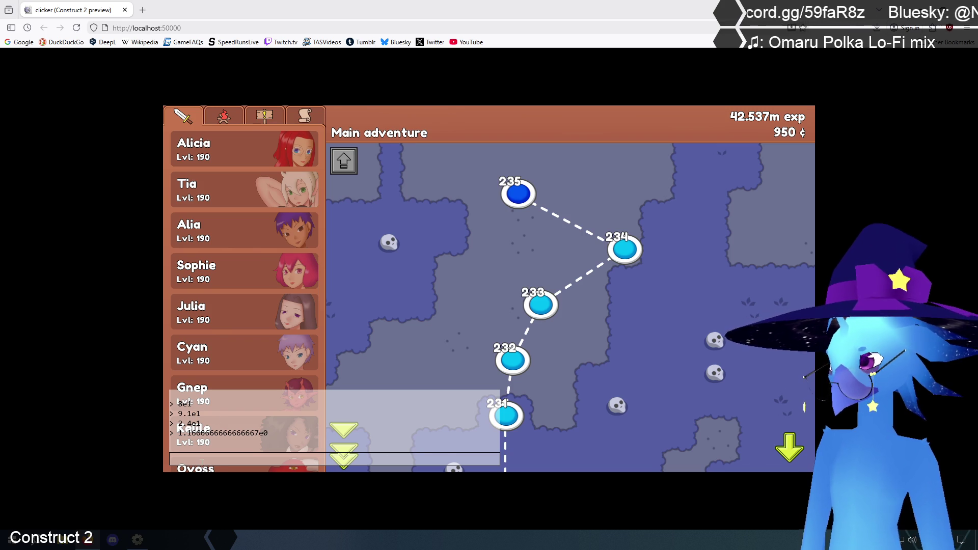
click(219, 464)
text(math)
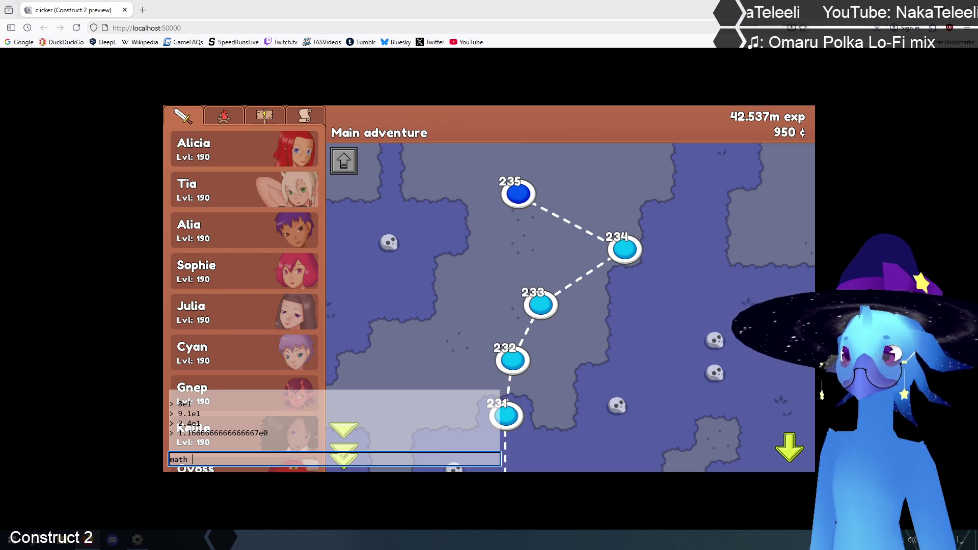
text(123 )
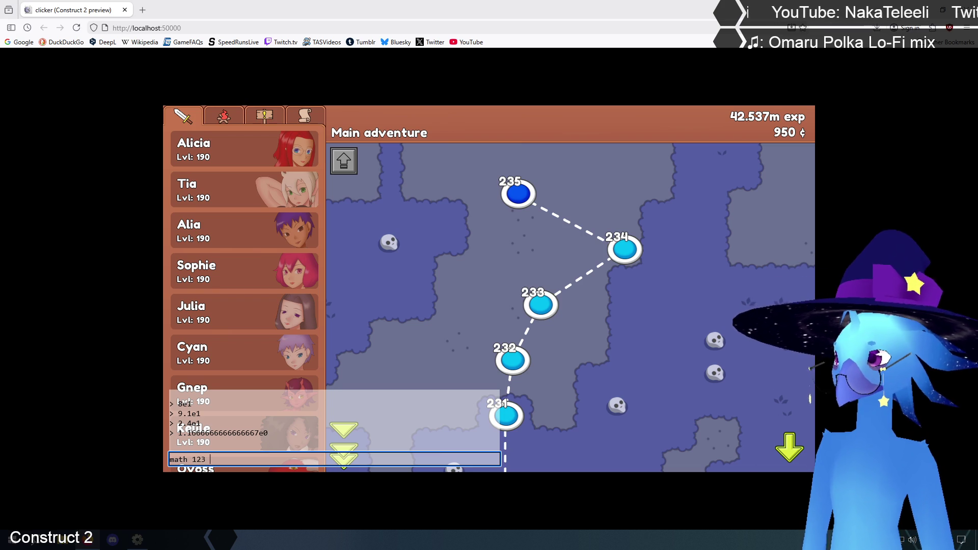
text(- )
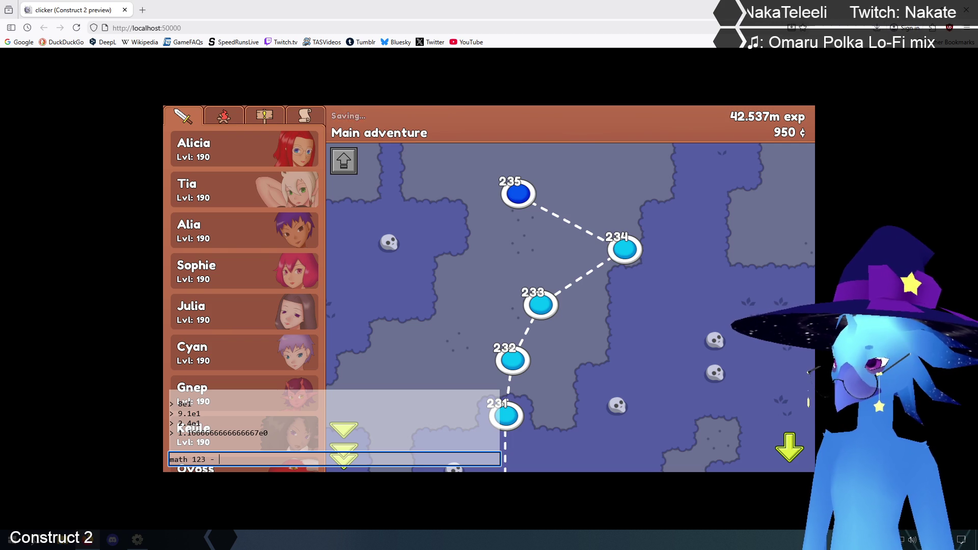
text(22)
key(Return)
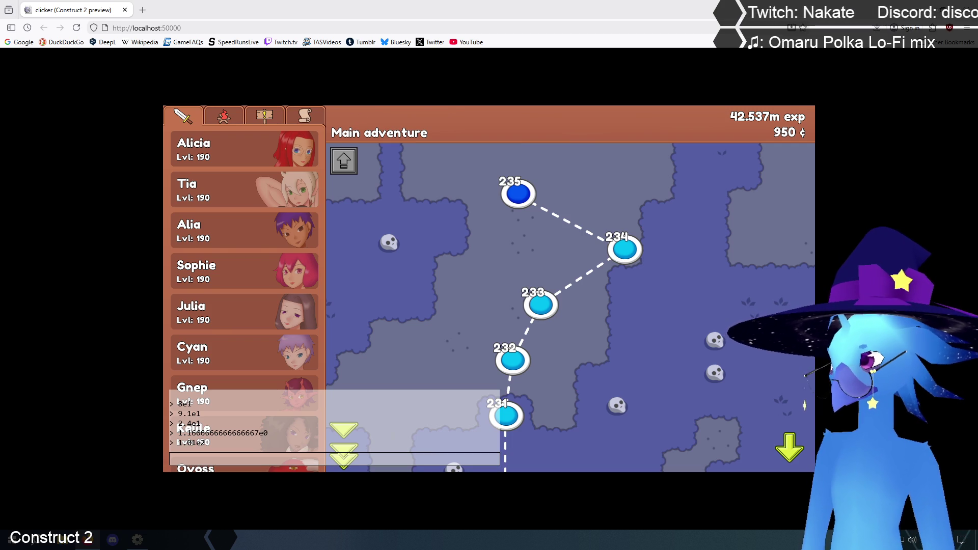
Step: Run the comparison 'math 45 > 30' in the preview console
click(288, 459)
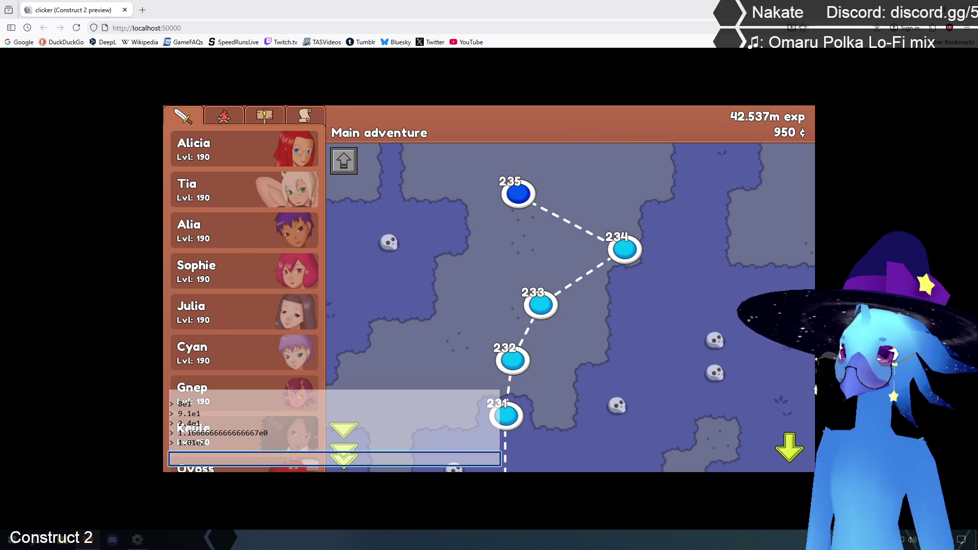
text(math )
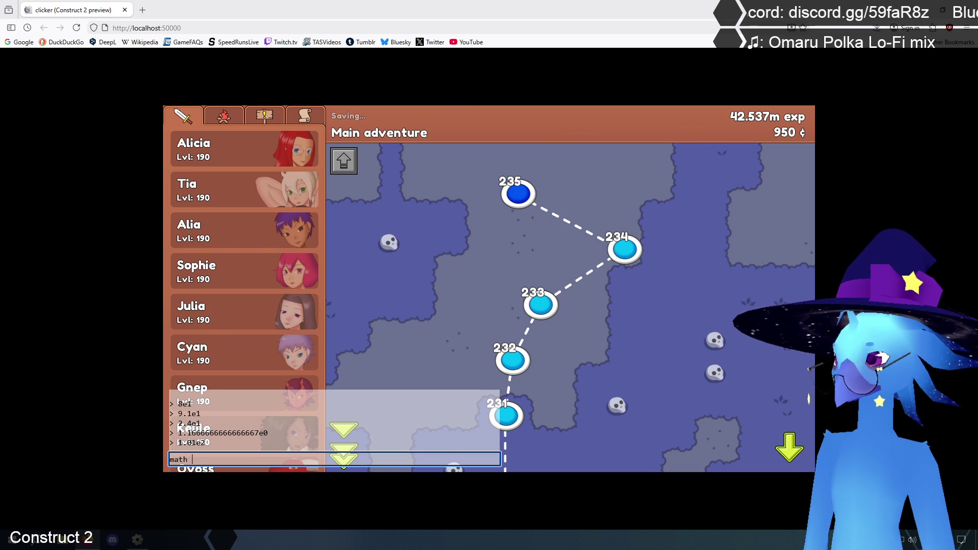
text(45 > 30)
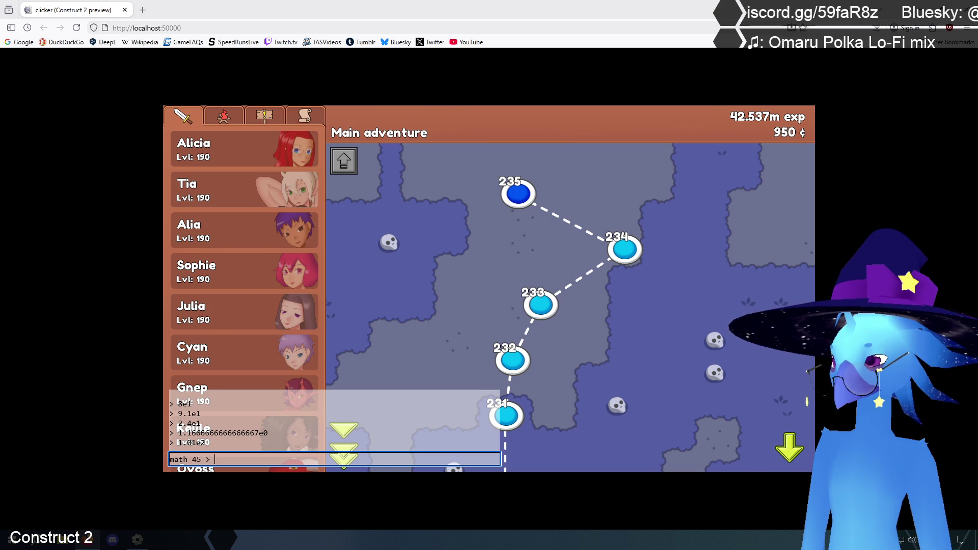
key(Return)
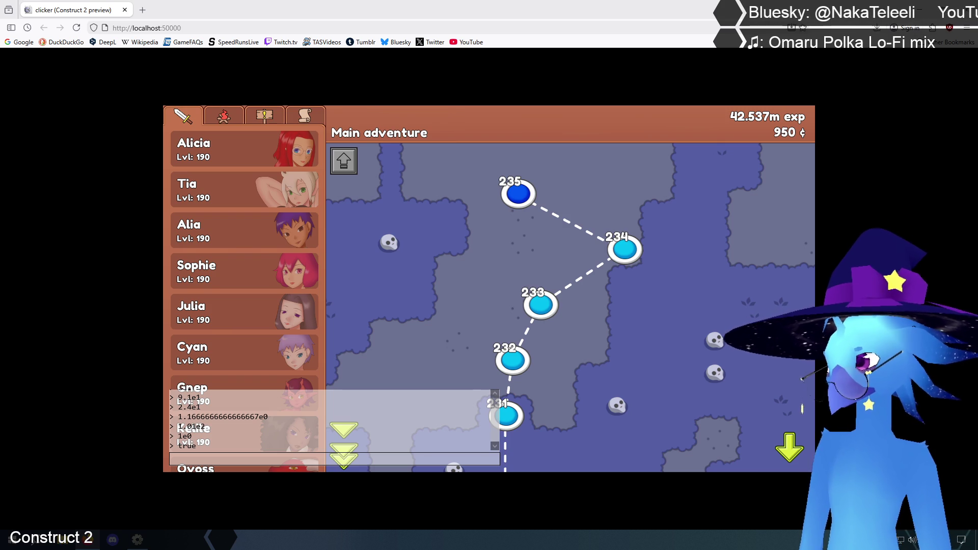
Step: Enter 'math 45 < 35' in the console and return to the Construct 2 editor
click(245, 461)
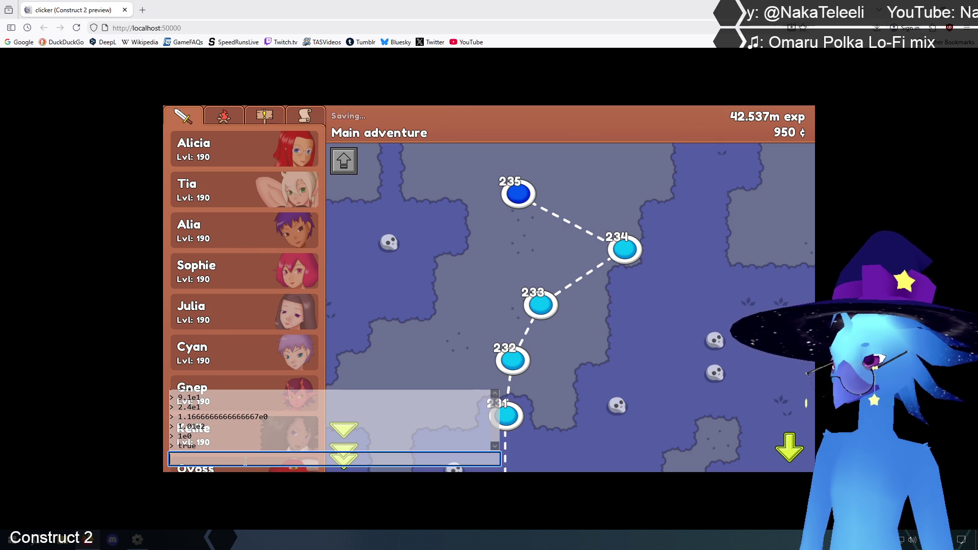
text(math)
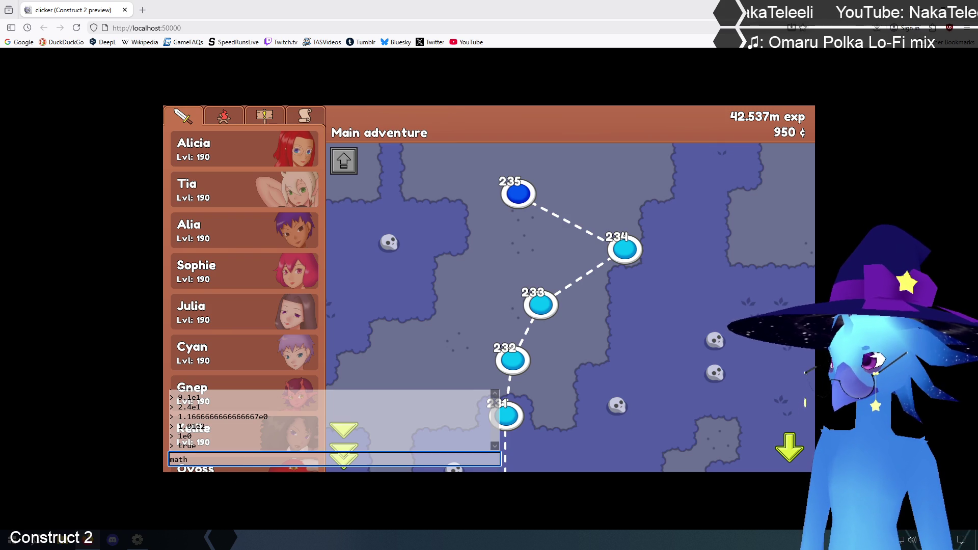
text( 45)
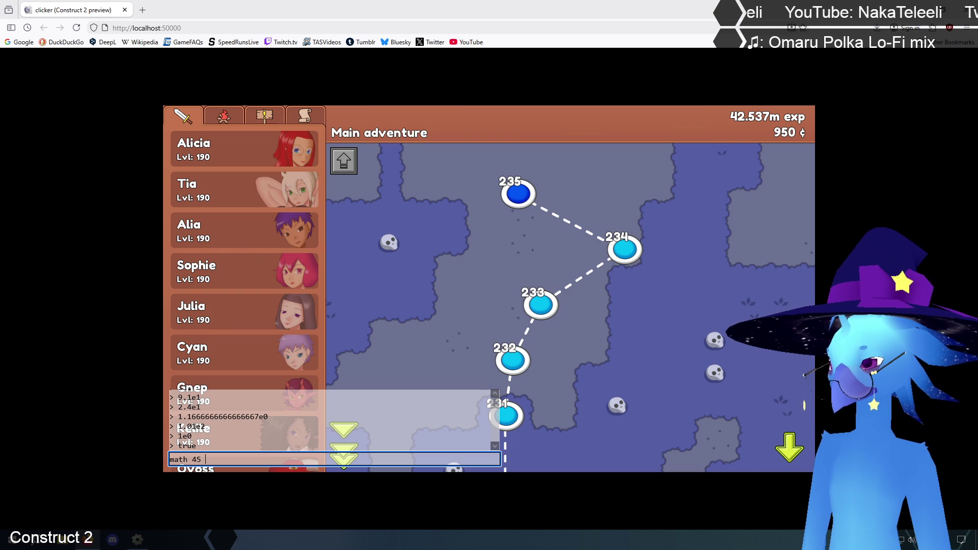
text( < )
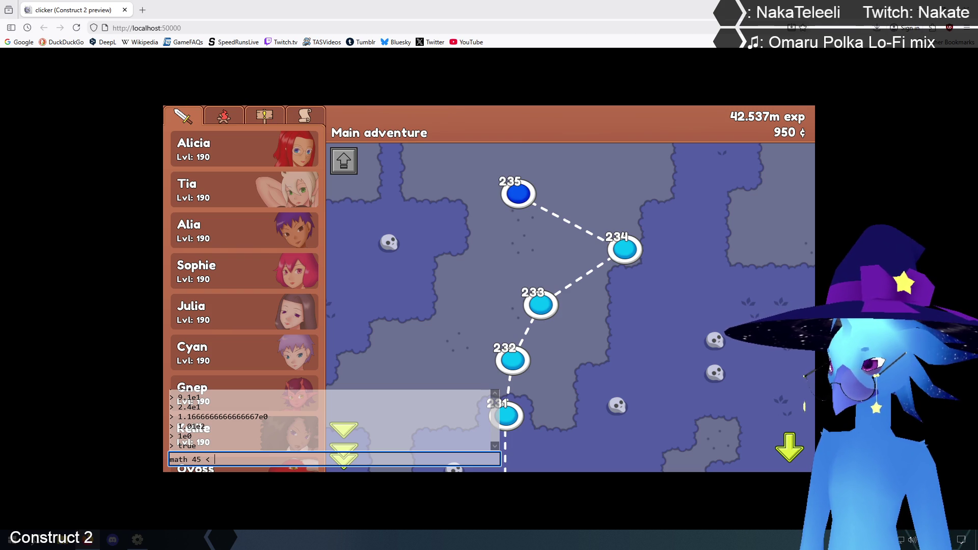
text(35)
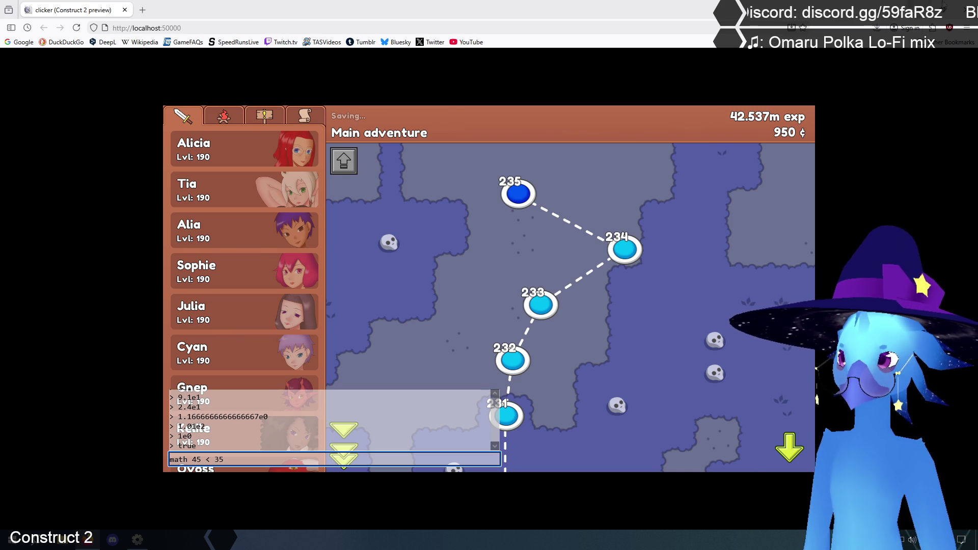
key(alt+Tab)
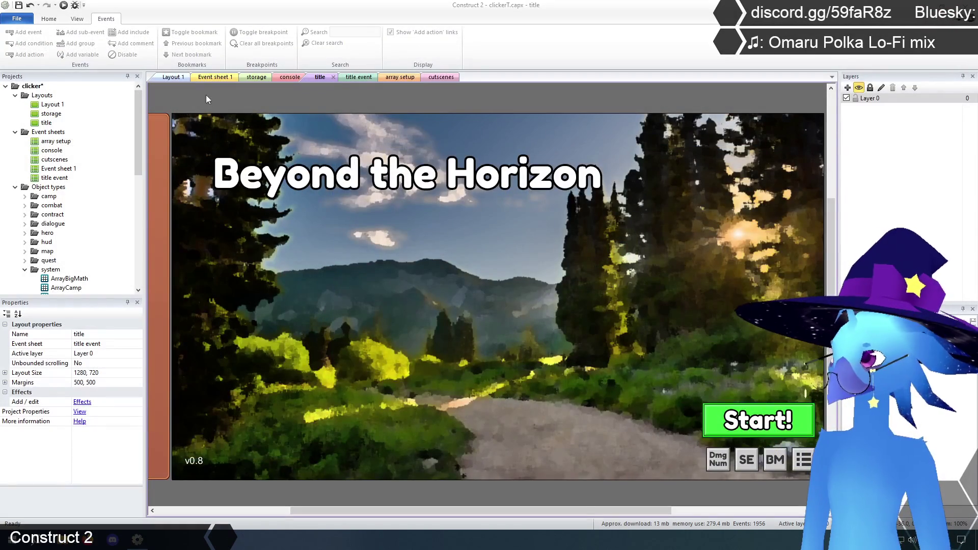
Step: Switch to Event sheet 1 and expand the '<' comparison event 1119 to inspect it, then collapse it
click(209, 78)
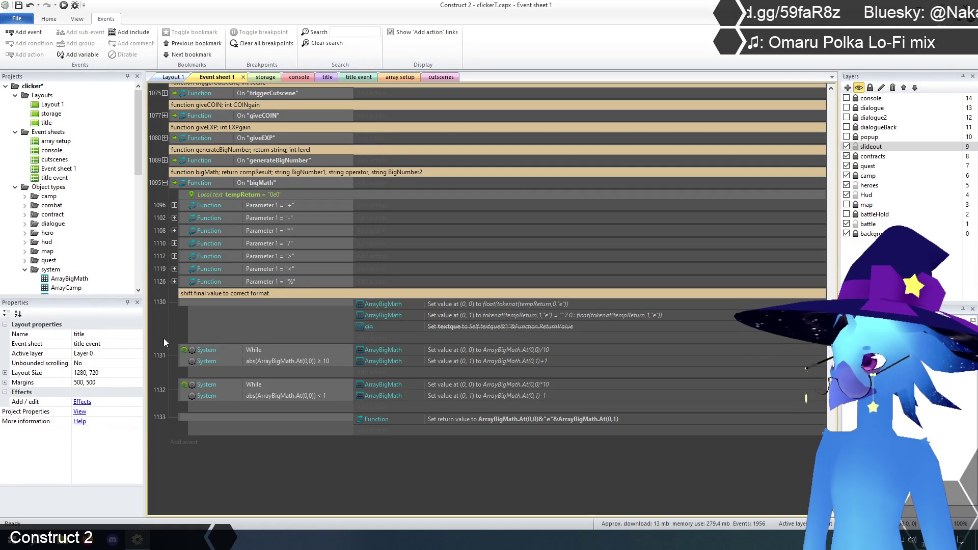
click(175, 268)
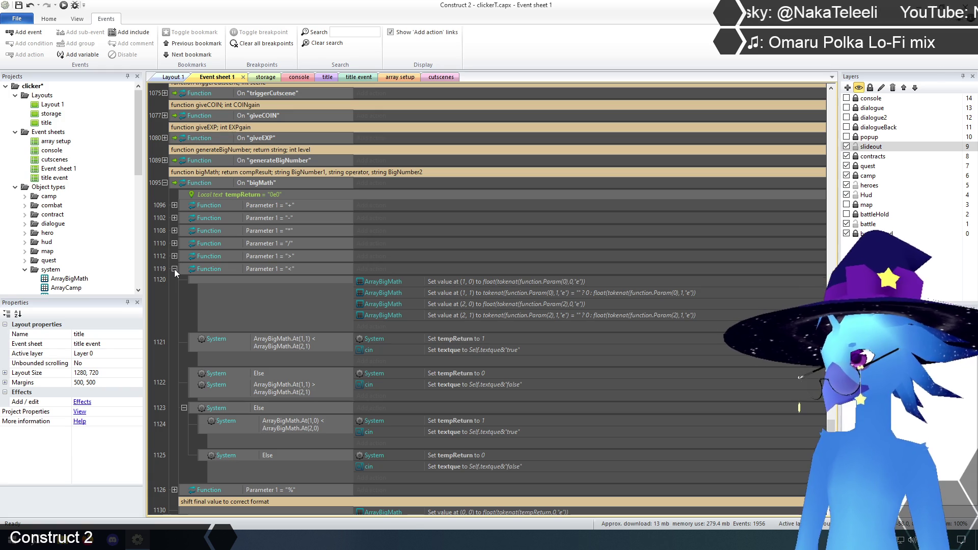
click(174, 269)
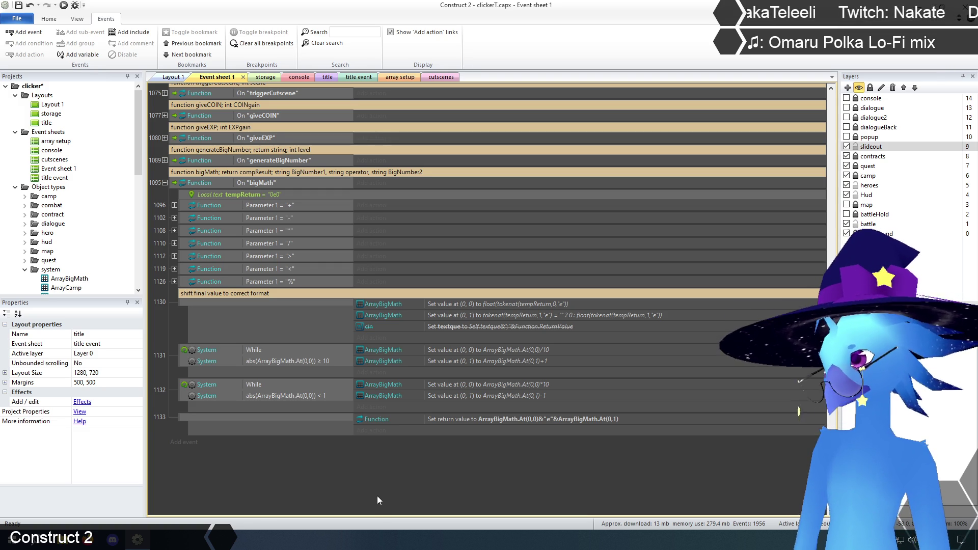
click(174, 256)
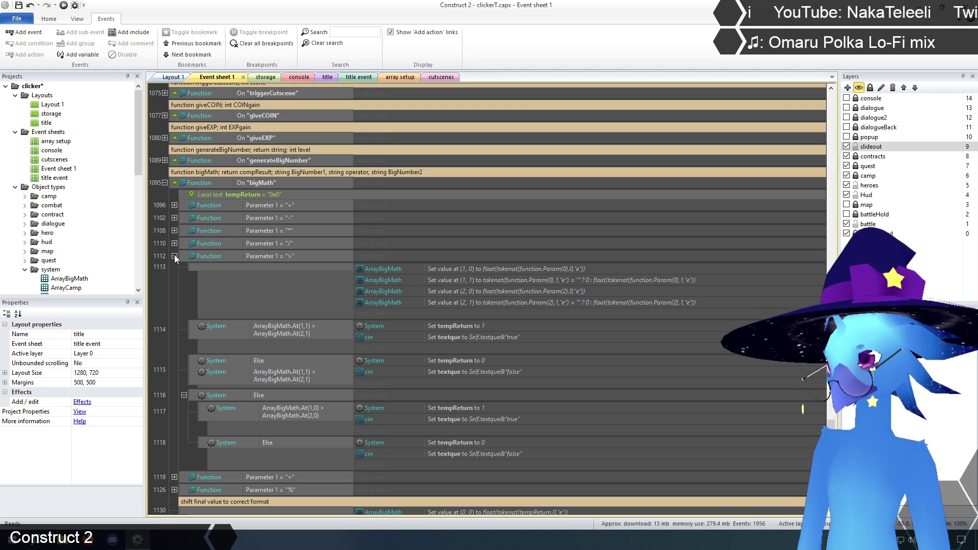
click(174, 256)
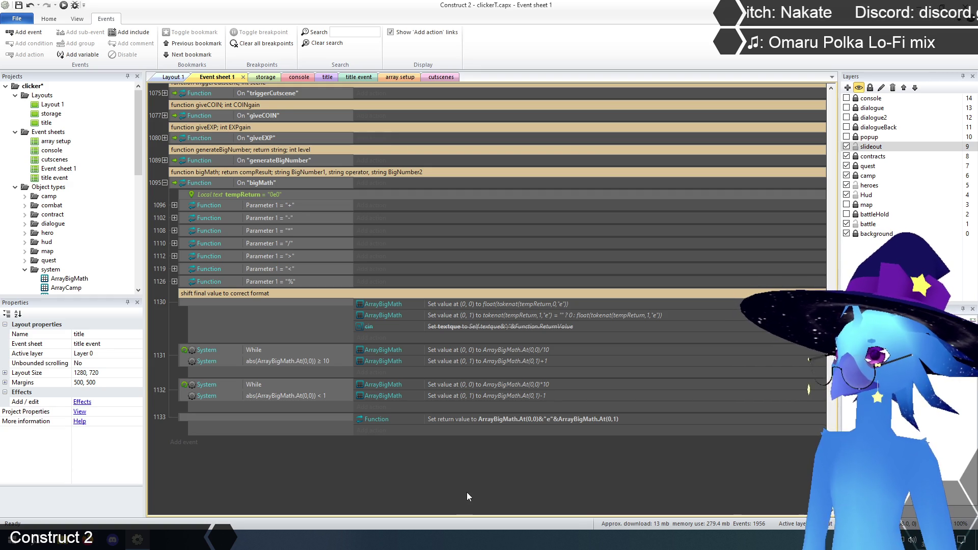
Step: Expand event 1119 and set tempReturn to "1e0" in event 1121 and "0e0" in event 1122
click(174, 269)
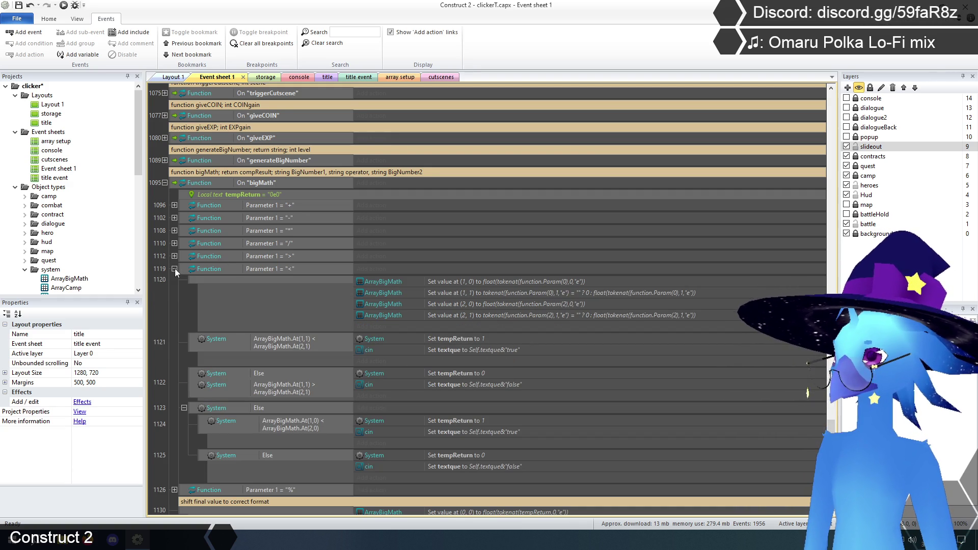
scroll(487, 402, down, 3)
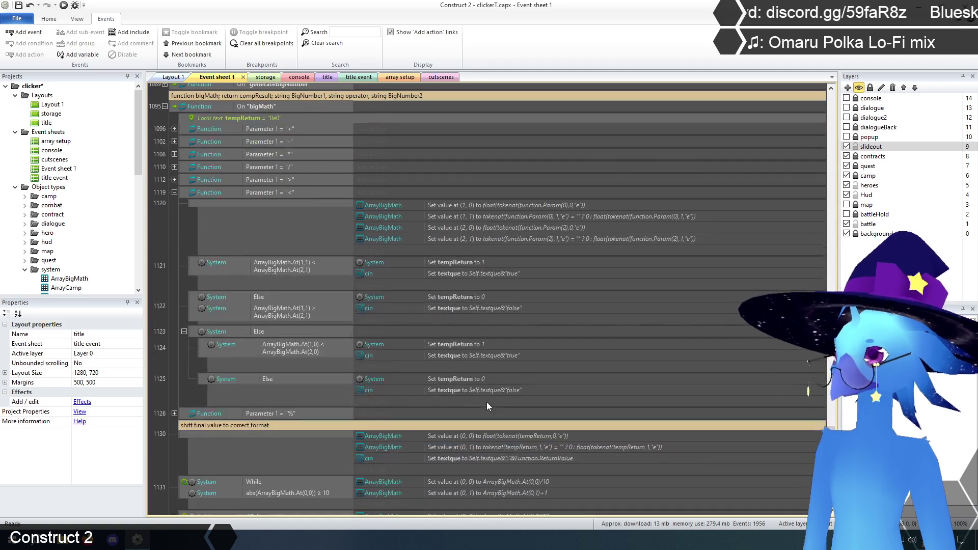
scroll(487, 402, up, 2)
scroll(487, 402, down, 6)
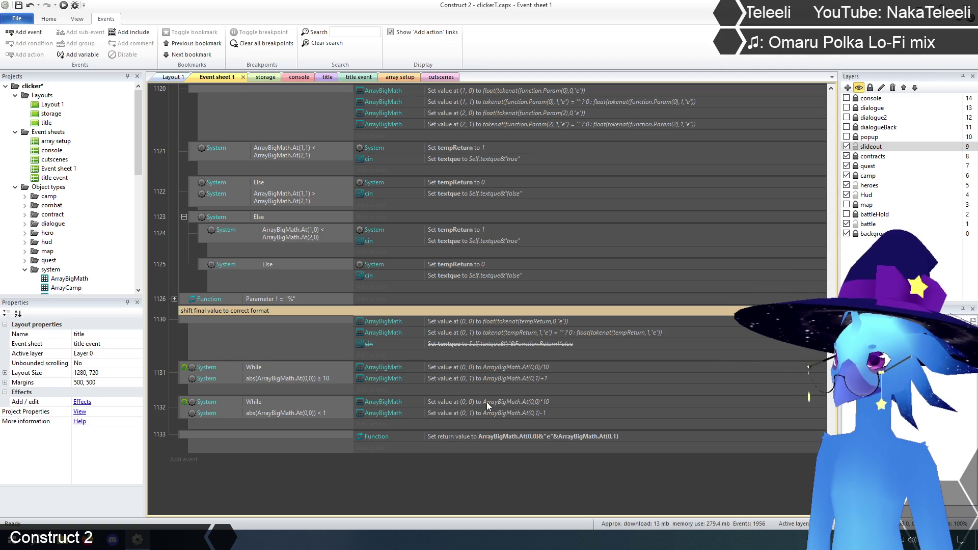
scroll(486, 402, up, 3)
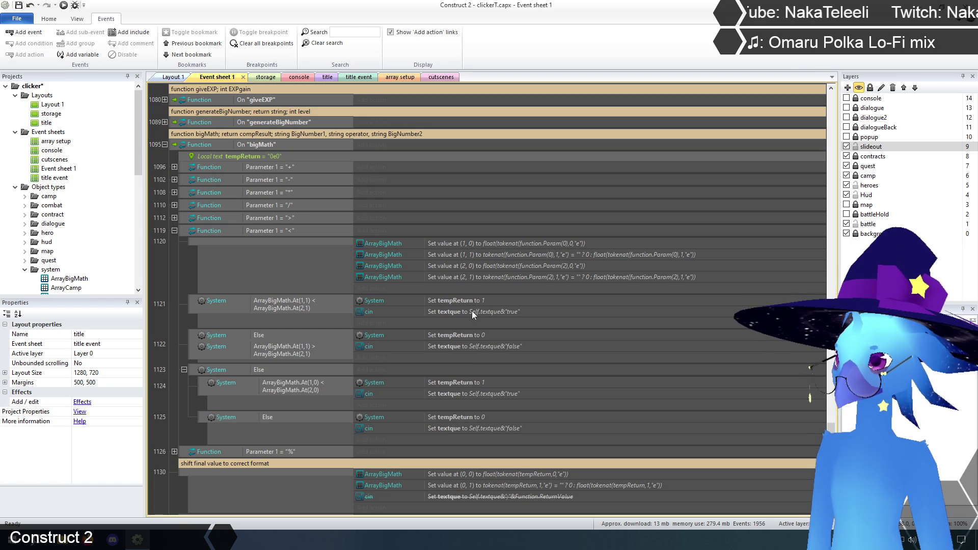
click(472, 302)
double_click(472, 300)
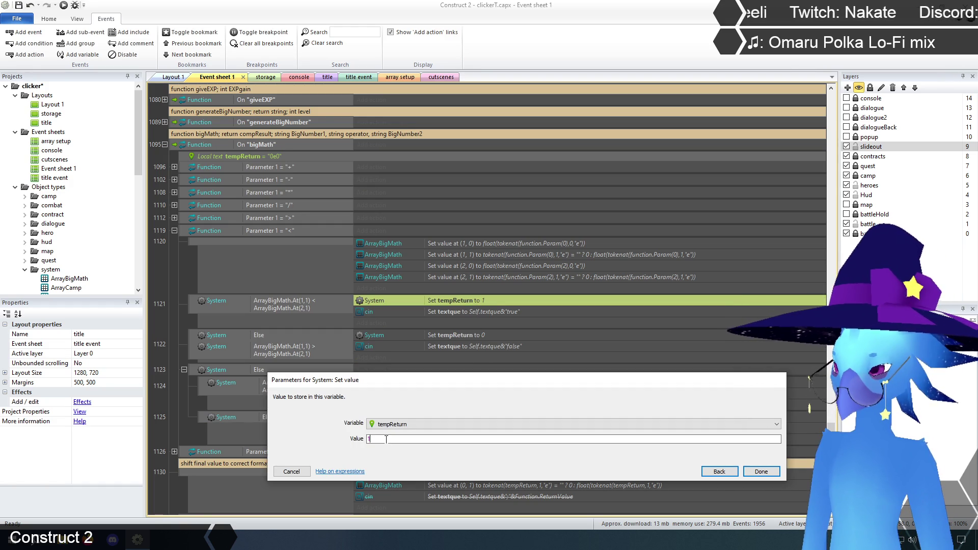
text("1e0")
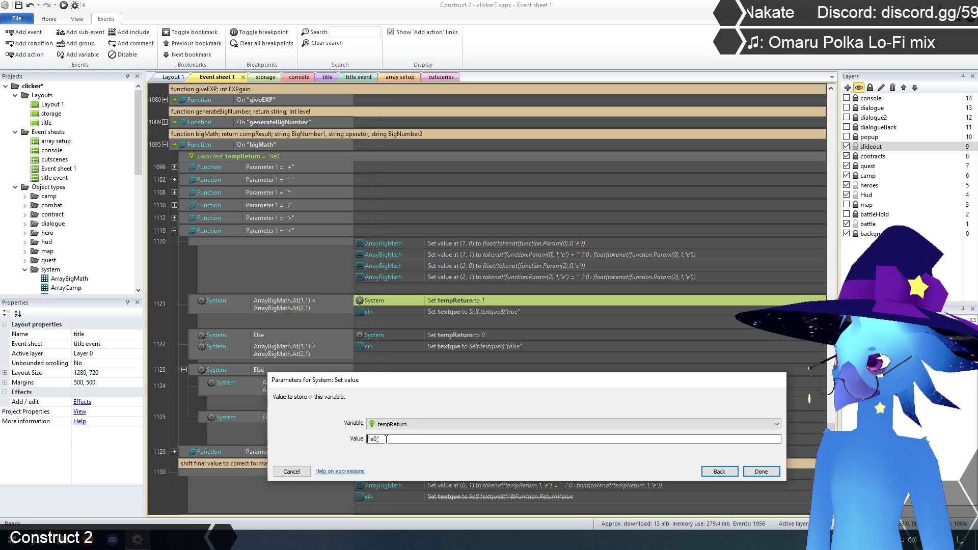
click(761, 471)
click(475, 334)
double_click(475, 334)
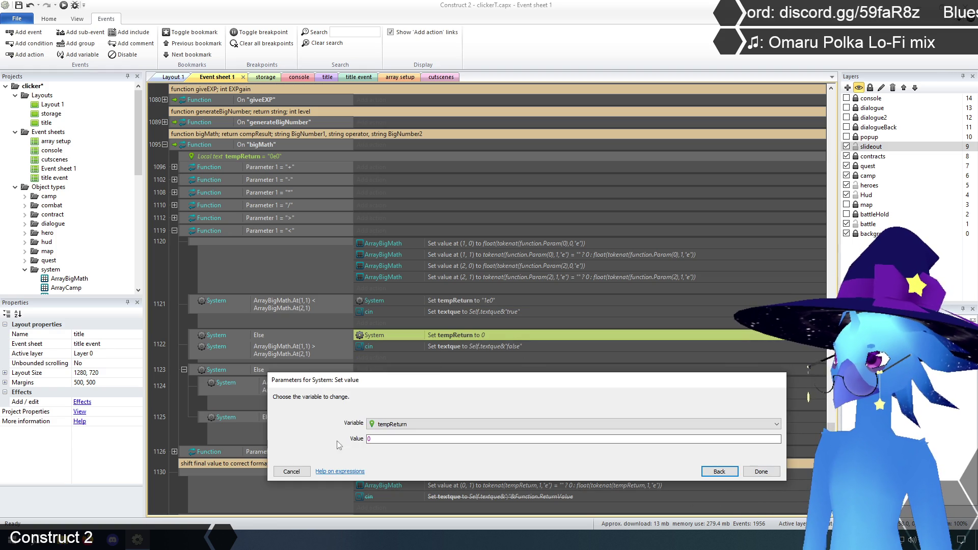
text("0e0)
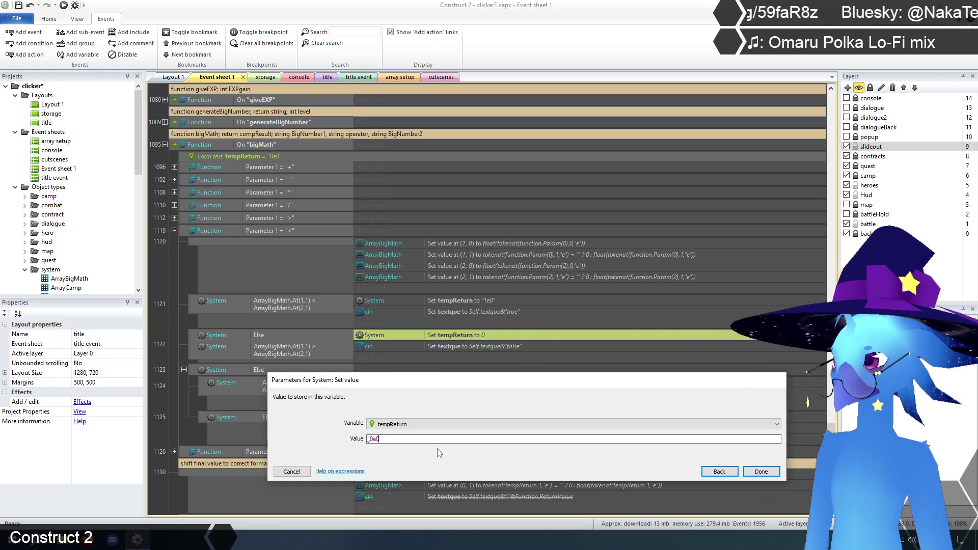
text(")
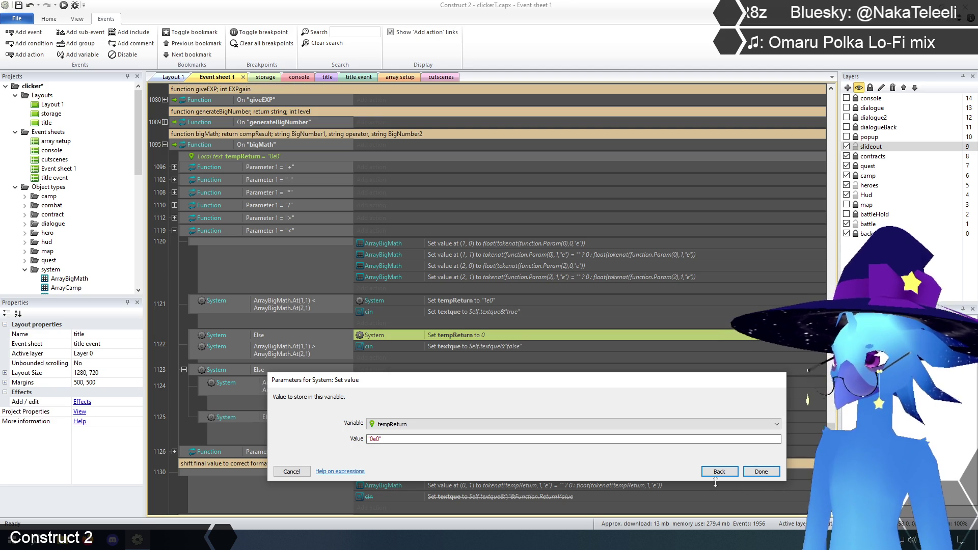
click(761, 471)
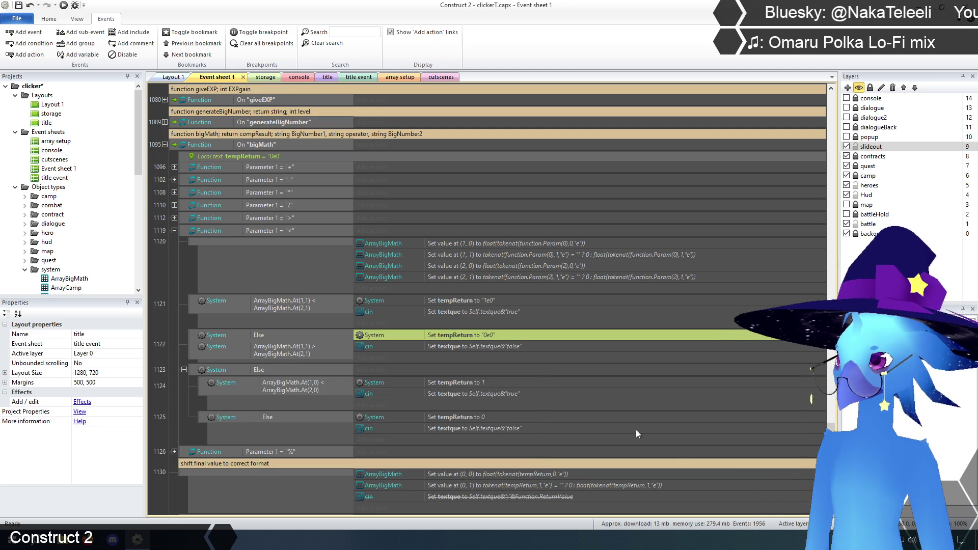
Step: Set tempReturn to "1e0" in event 1124 and "0e0" in event 1125
double_click(476, 382)
click(382, 439)
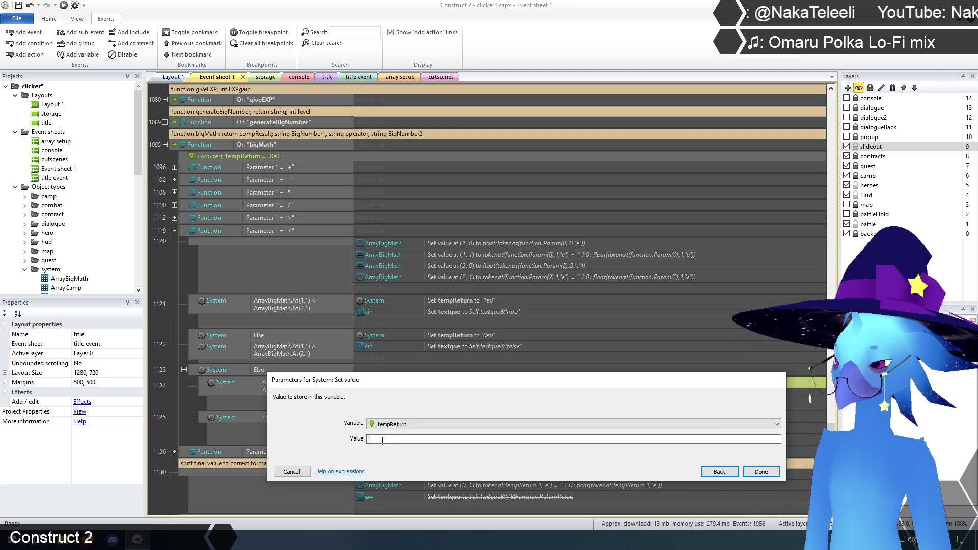
double_click(382, 439)
key(Home)
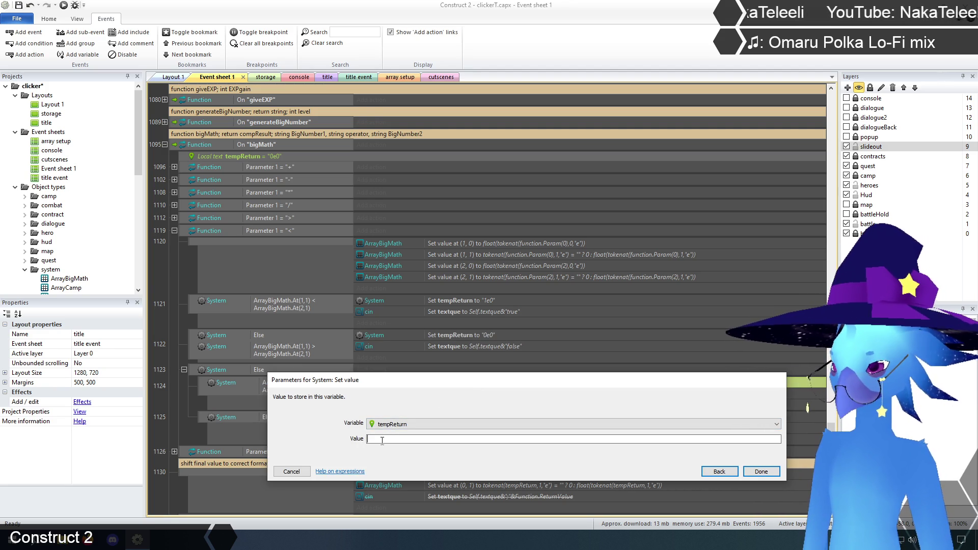
text("1)
key(End)
text(e0")
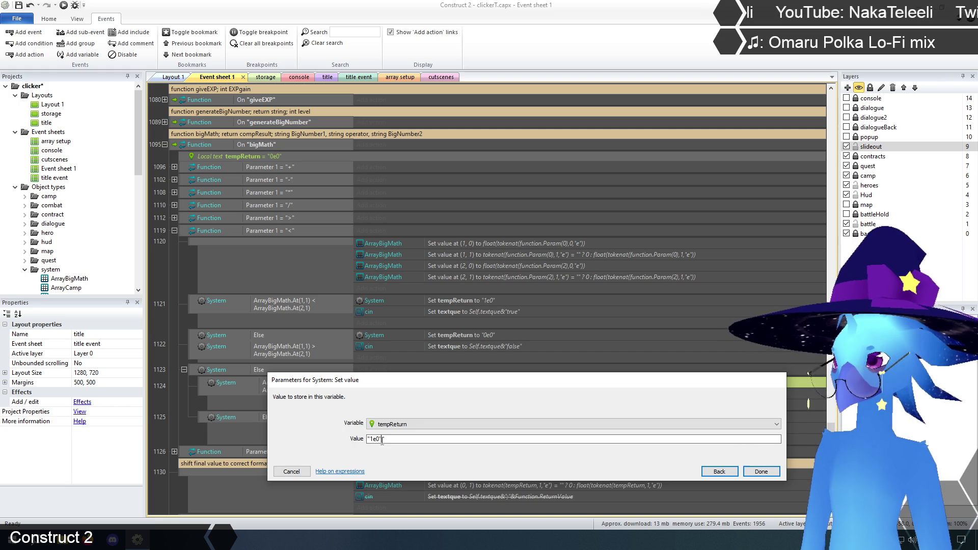
click(760, 471)
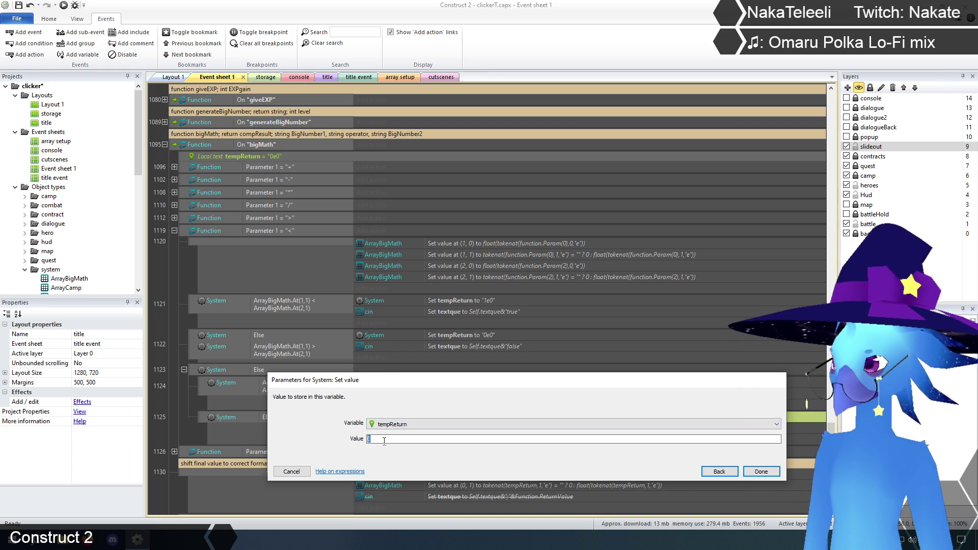
text("0)
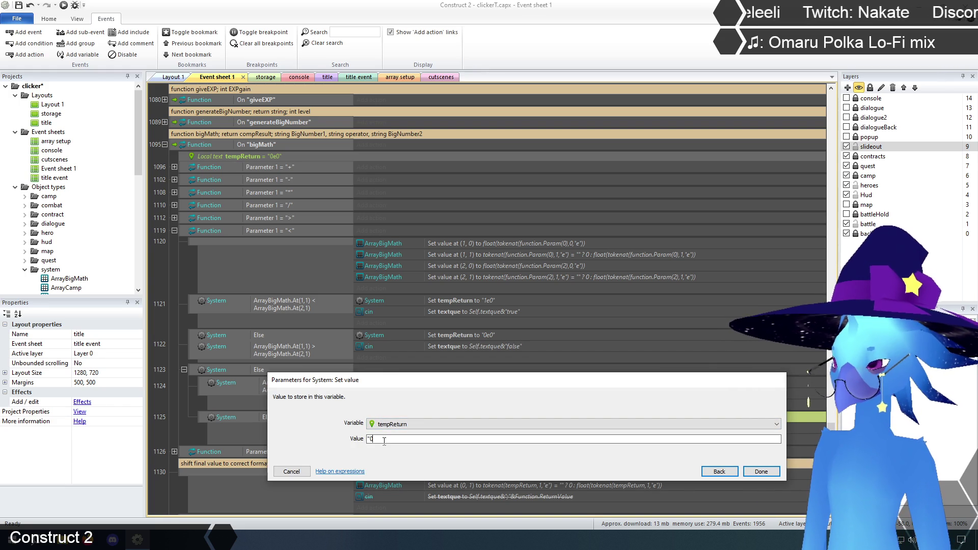
text(e0")
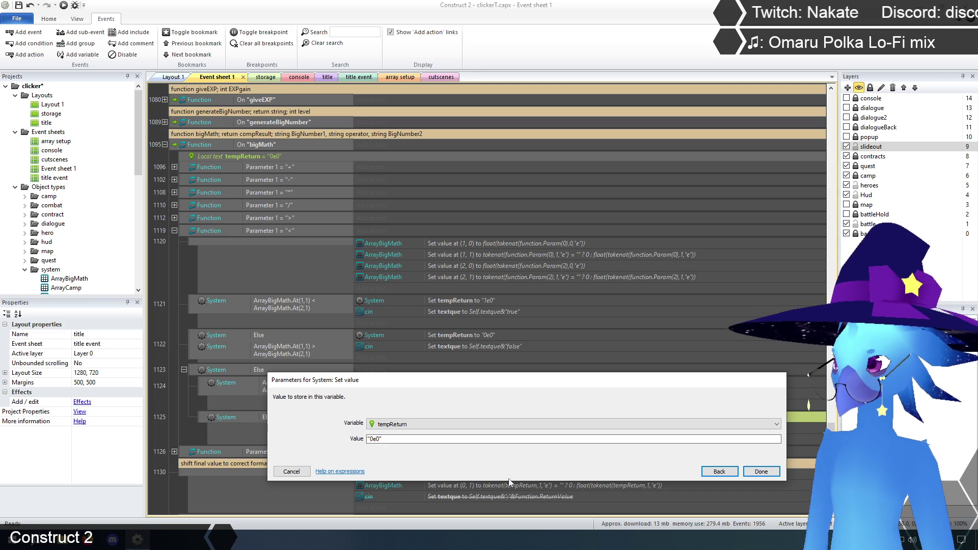
click(764, 472)
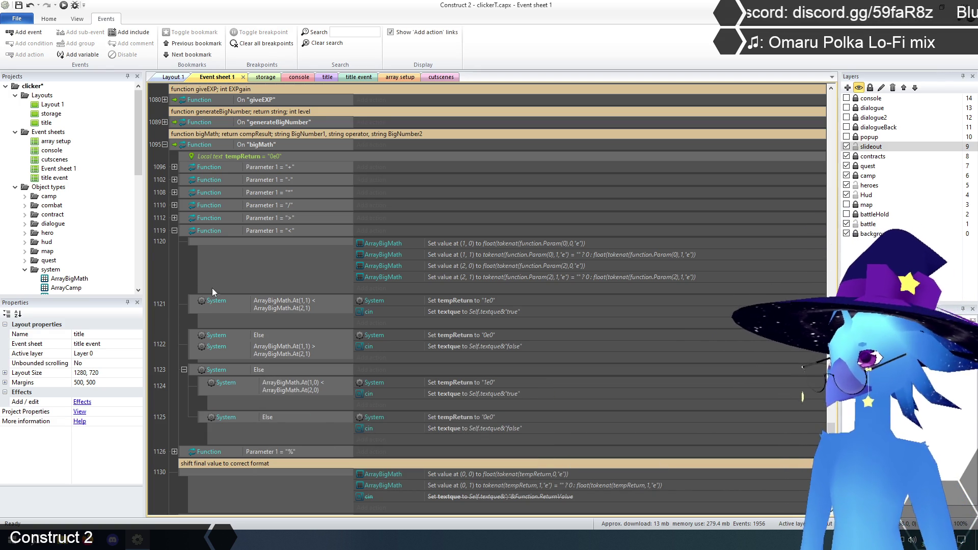
Step: Expand the '>' comparison and set tempReturn to "1e0" in event 1114 and "0e0" in event 1115
click(175, 218)
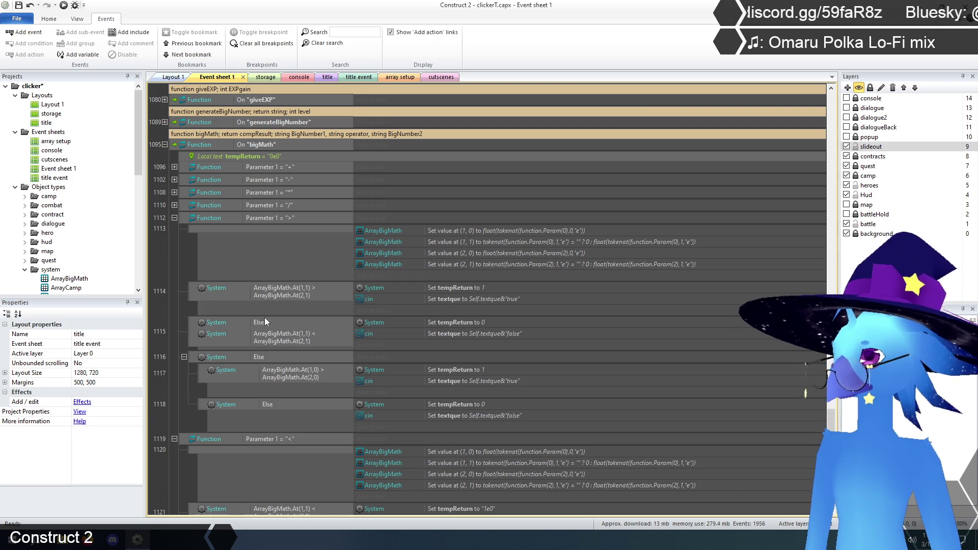
scroll(295, 316, down, 3)
scroll(356, 318, up, 2)
double_click(476, 260)
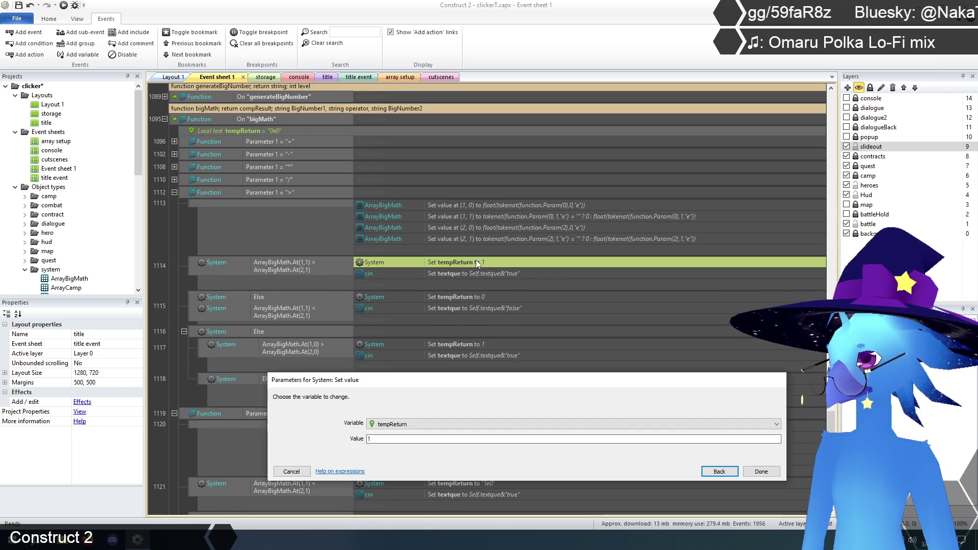
click(375, 439)
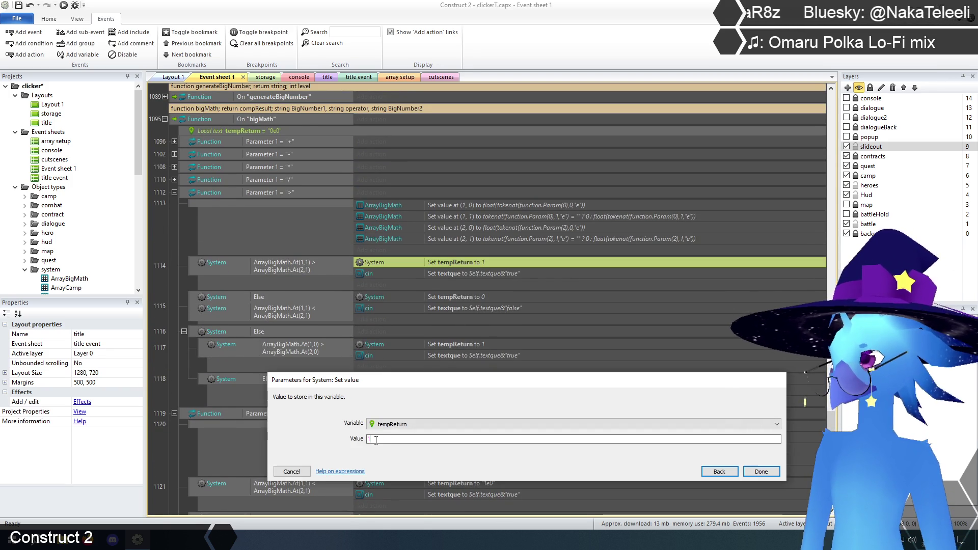
text(e0)
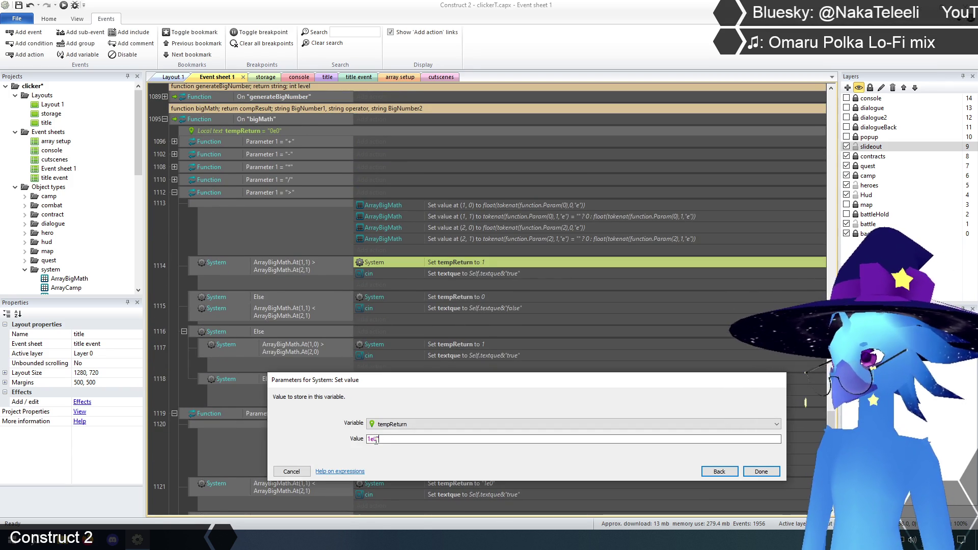
key(Home)
text(")
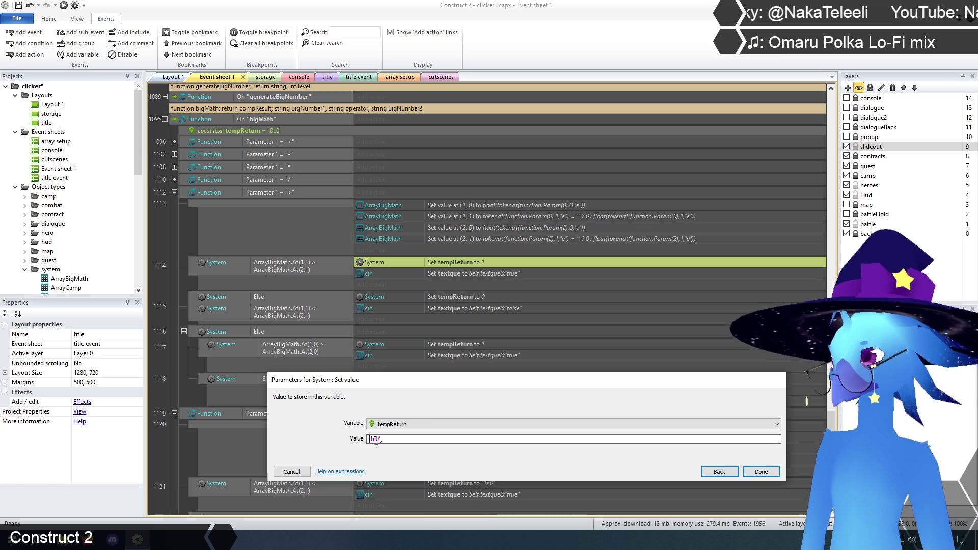
click(759, 472)
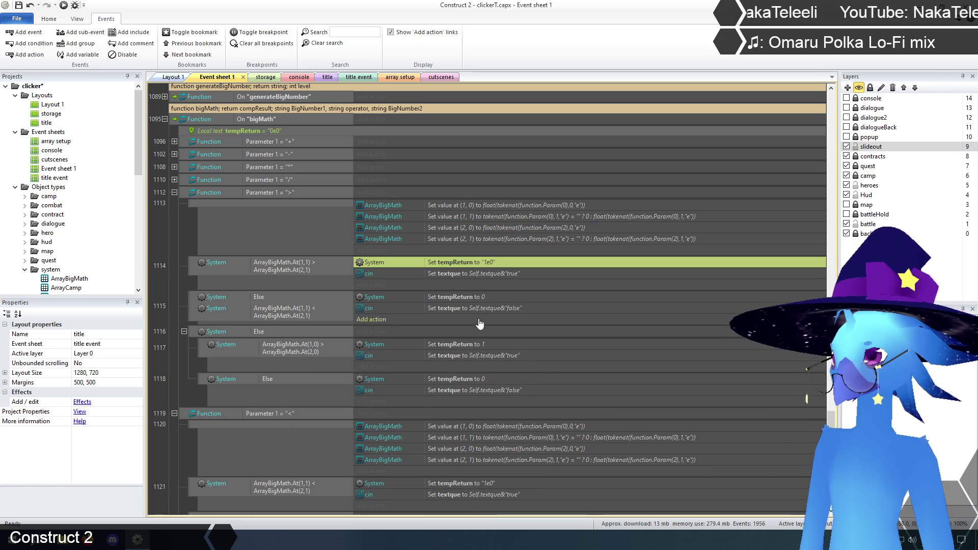
double_click(474, 298)
click(394, 439)
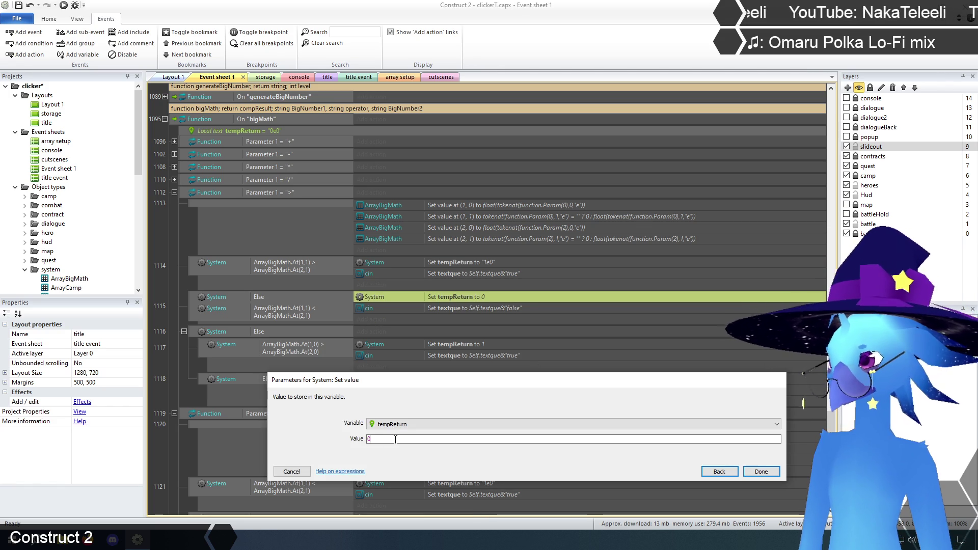
text("0e0)
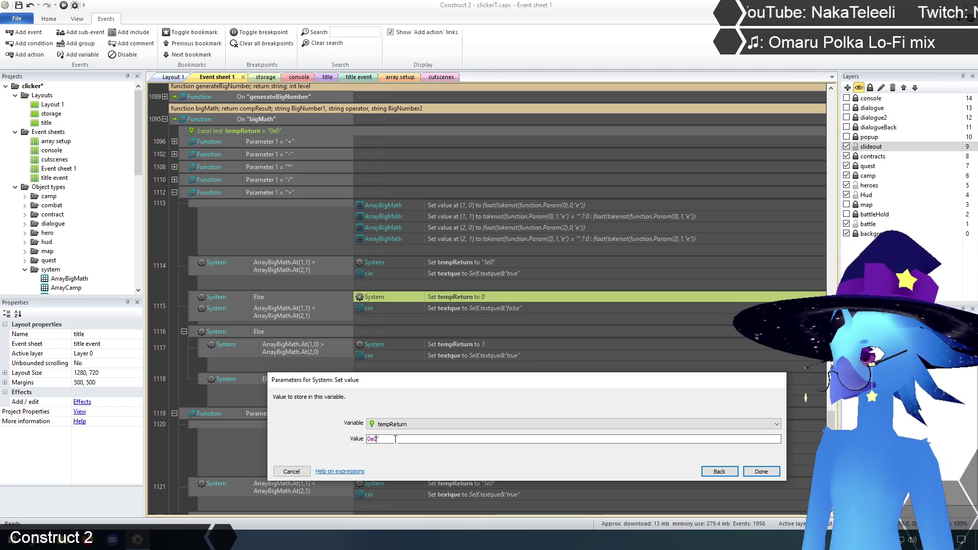
key(Home)
text(")
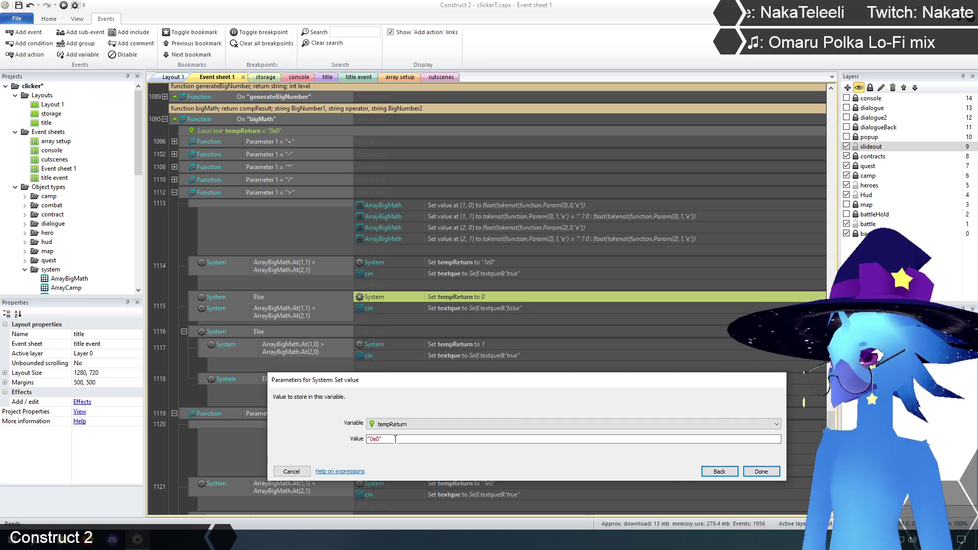
click(761, 471)
Step: Set tempReturn to "1e0" in event 1117 and "0e0" in event 1118
double_click(476, 343)
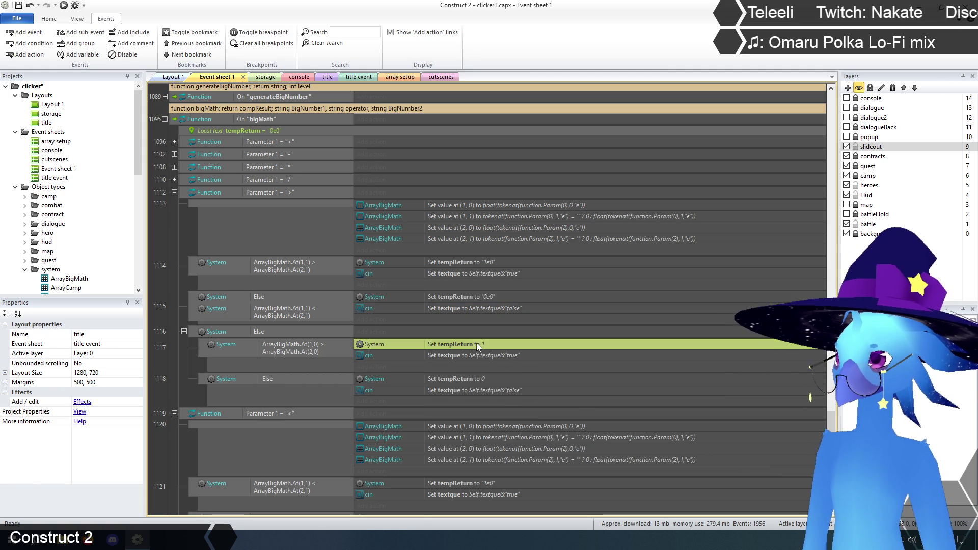
click(386, 438)
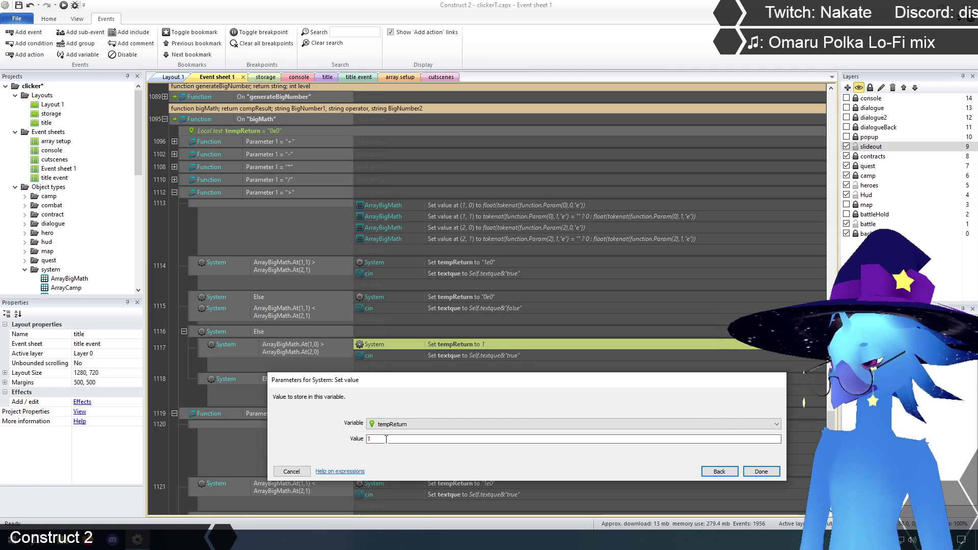
text(e0")
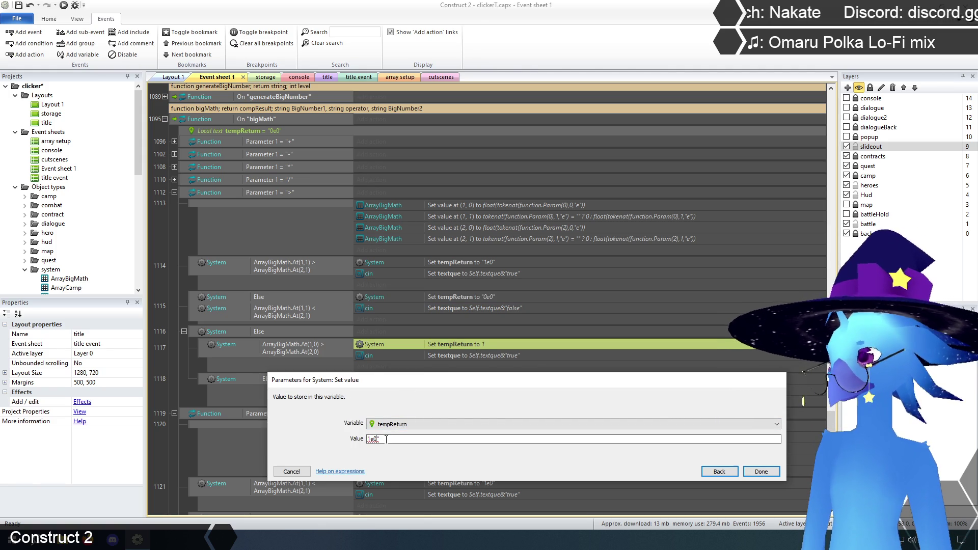
key(Home)
text(")
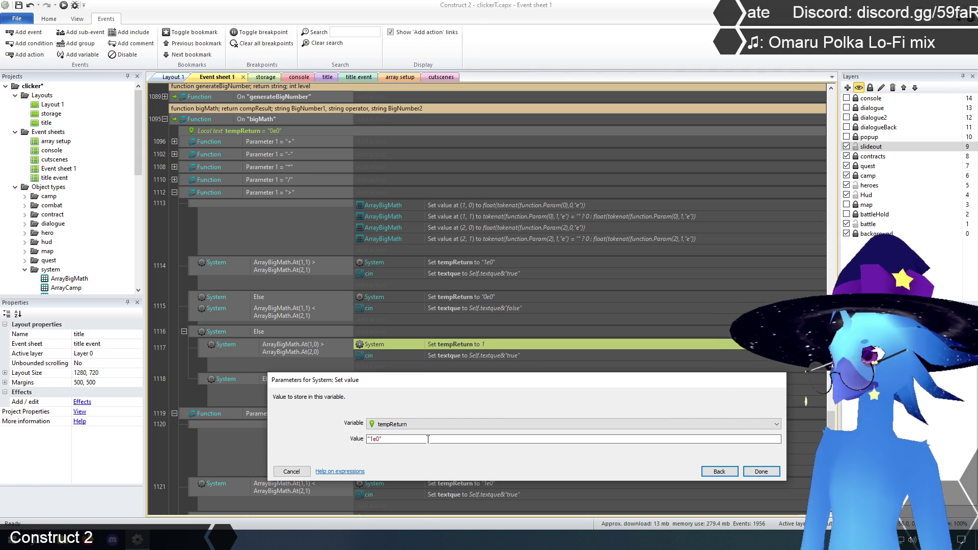
click(758, 473)
double_click(470, 380)
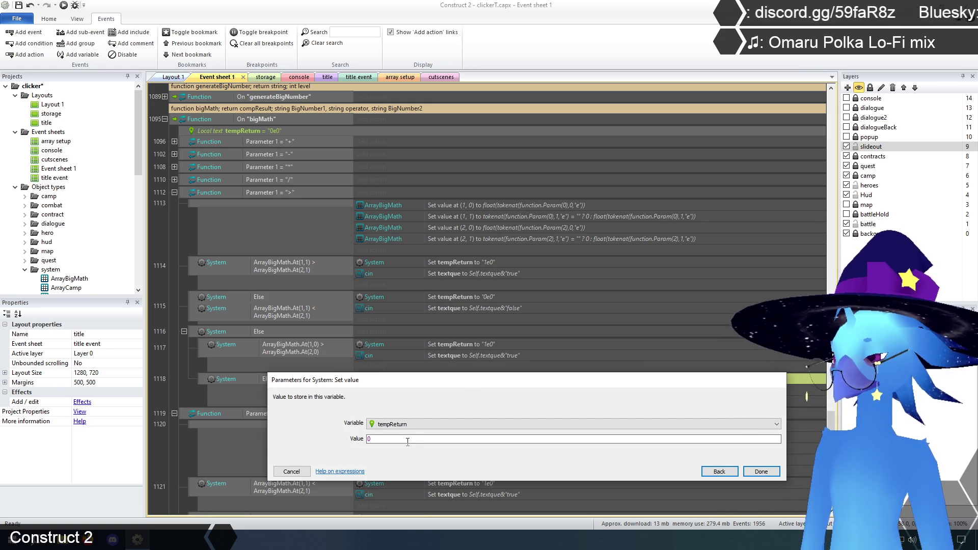
text(0e0)
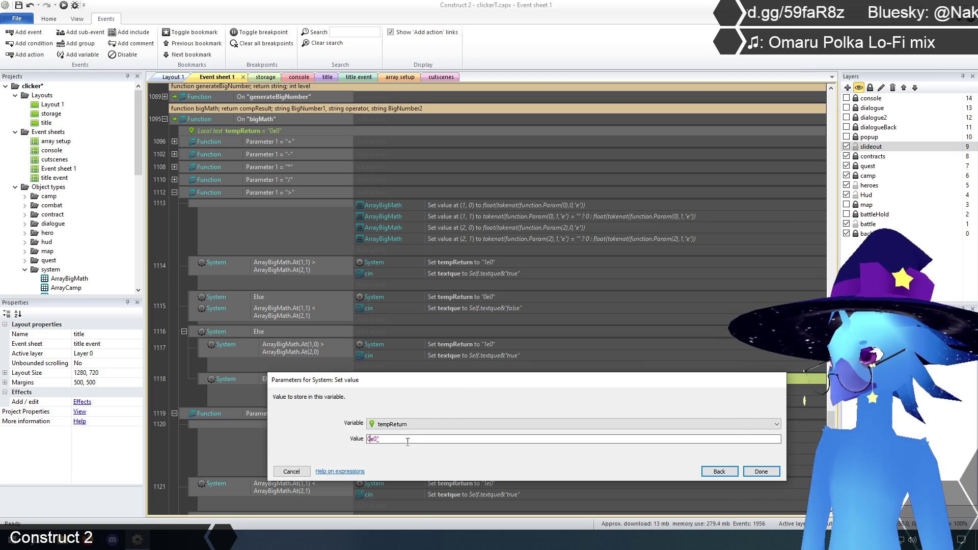
key(Home)
text(")
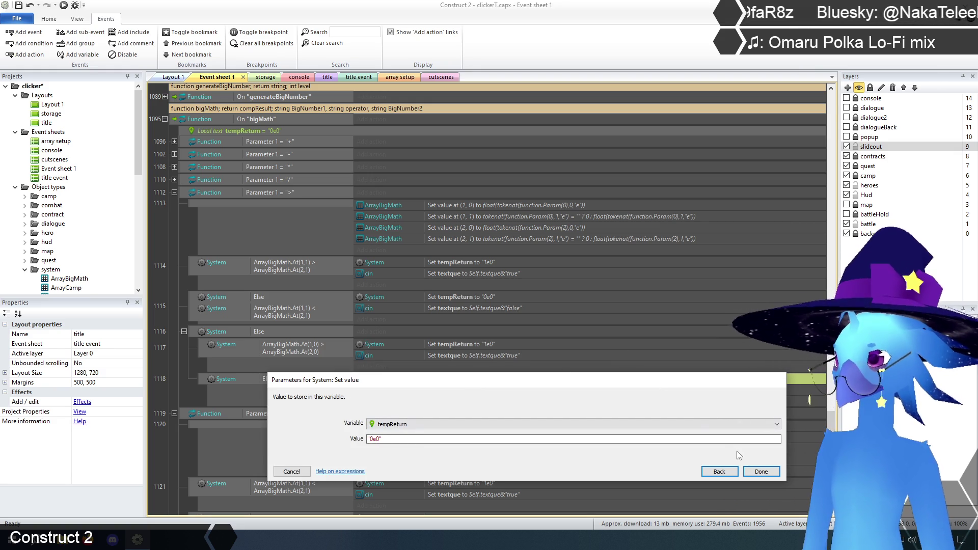
click(761, 472)
click(178, 363)
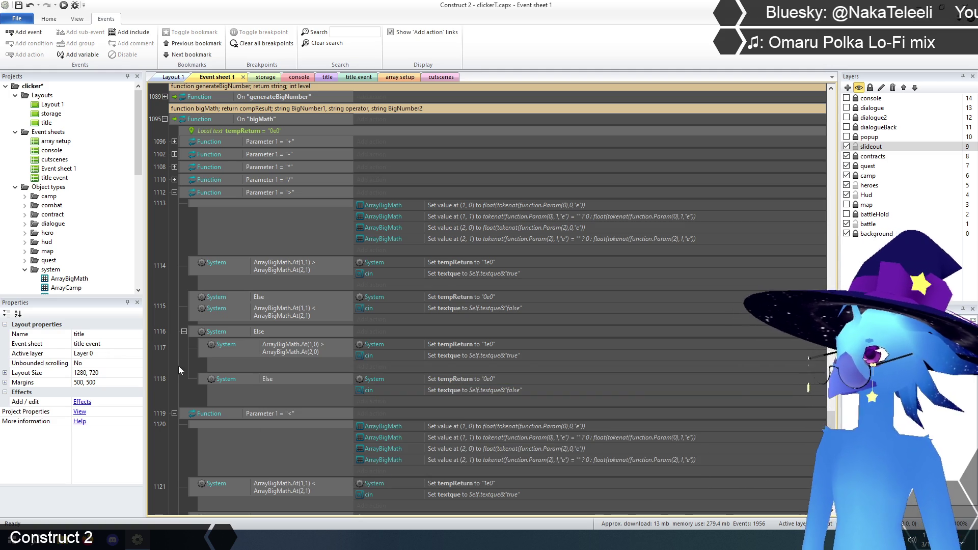
scroll(188, 353, down, 10)
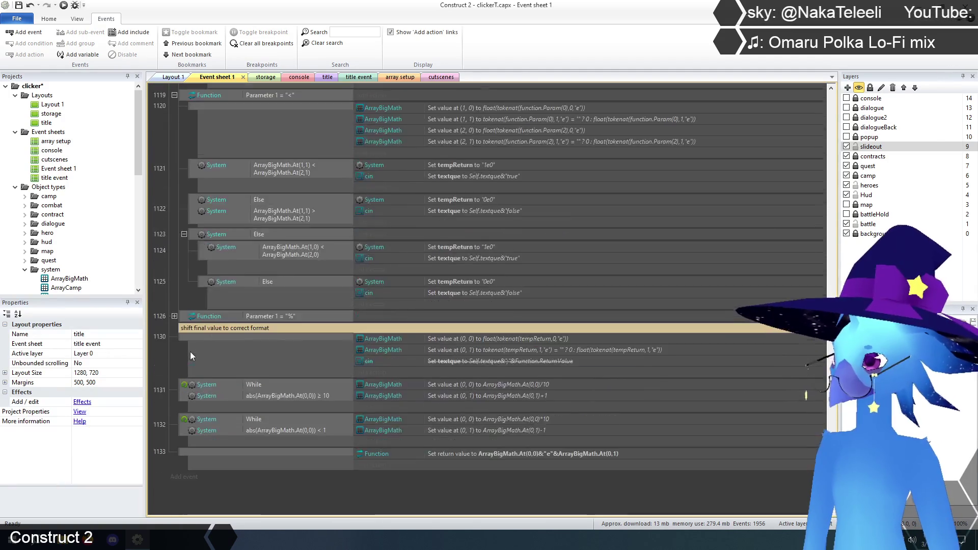
scroll(392, 449, up, 2)
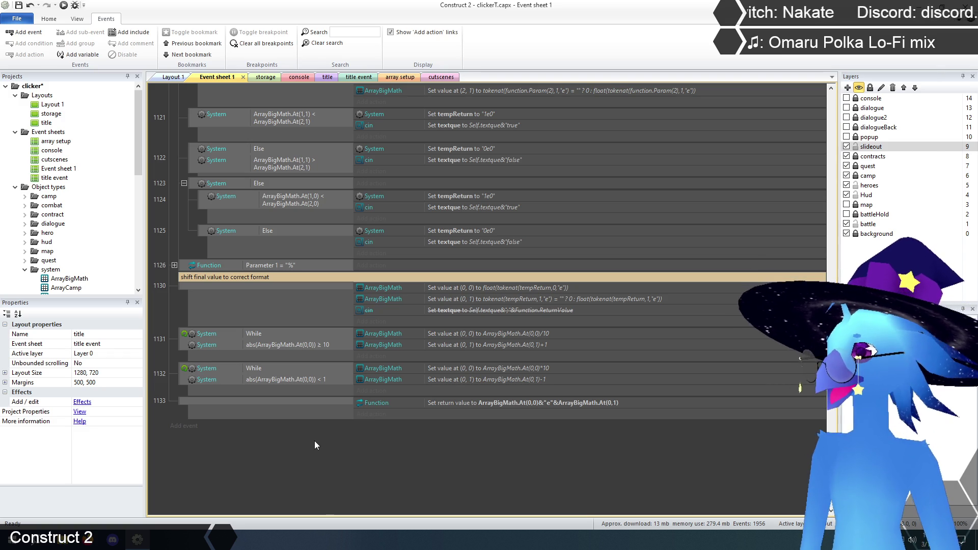
click(311, 379)
click(318, 459)
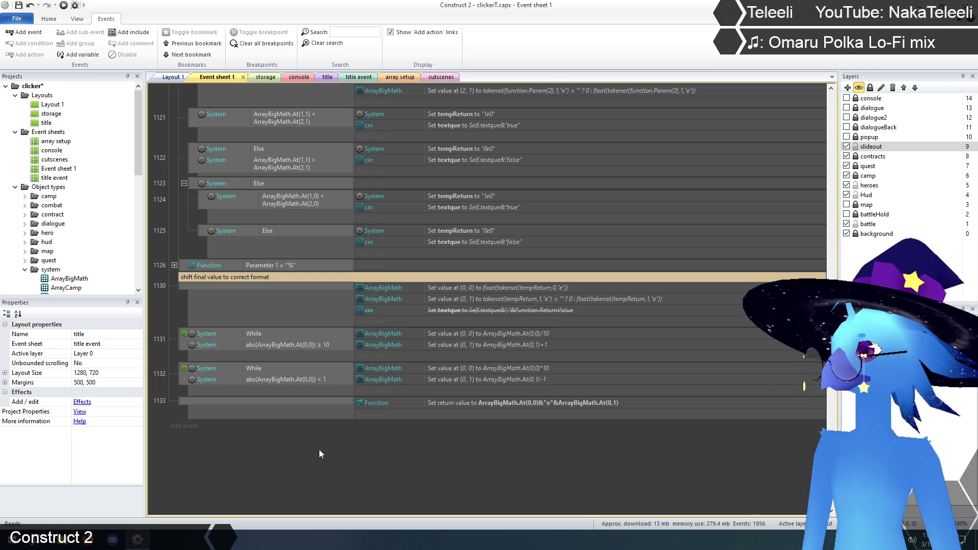
Step: Duplicate event 1132's < 1 condition and change the copy to abs(ArrayBigMath.At(0,0)) not equal to 0
click(306, 383)
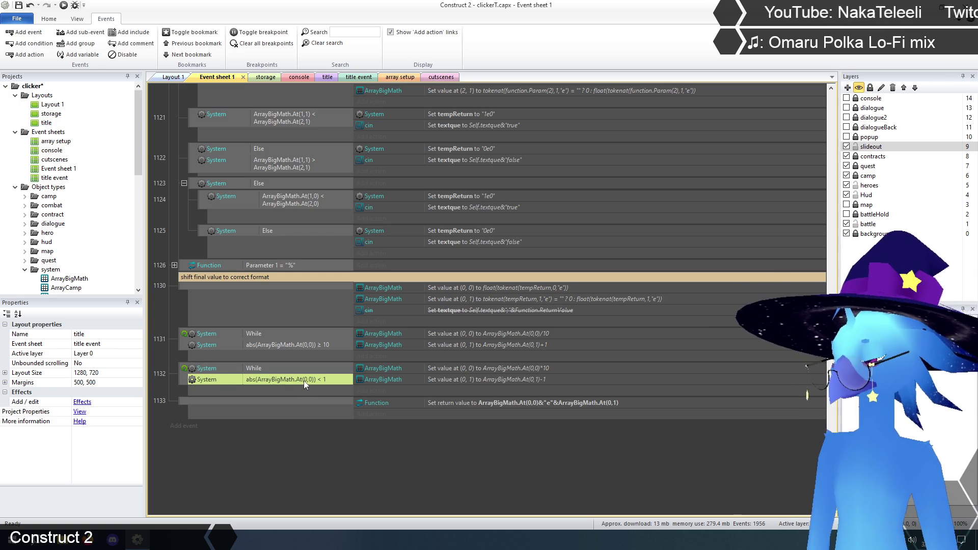
key(ctrl+c)
key(ctrl+v)
click(312, 441)
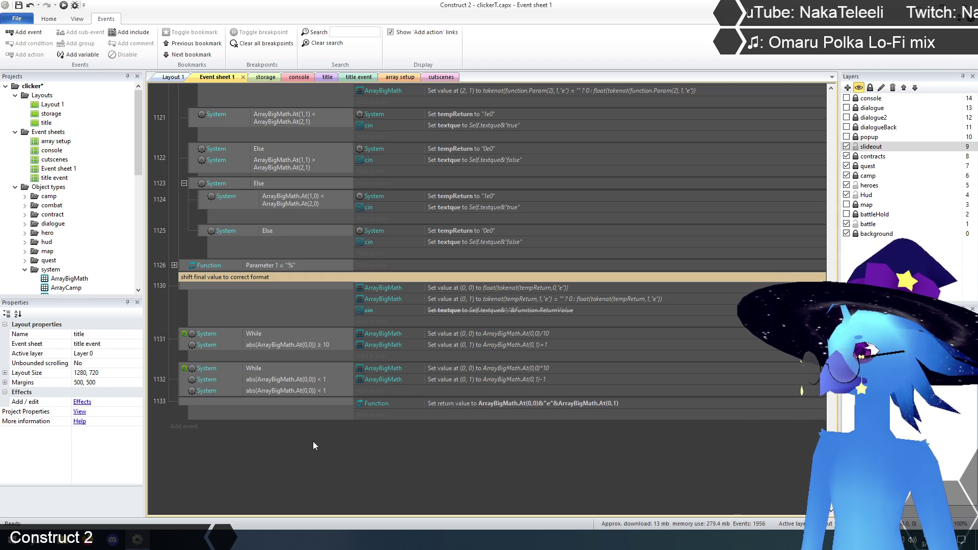
double_click(310, 390)
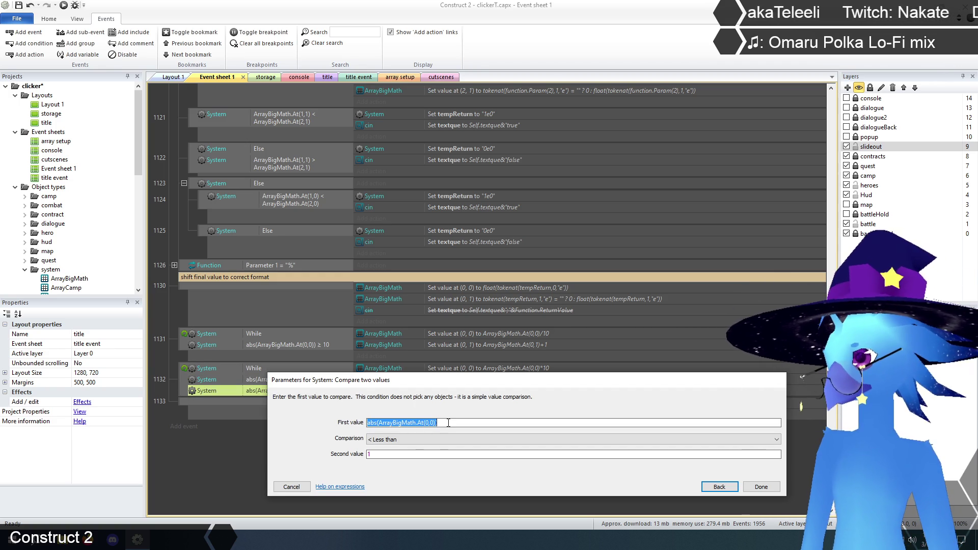
click(414, 440)
click(392, 454)
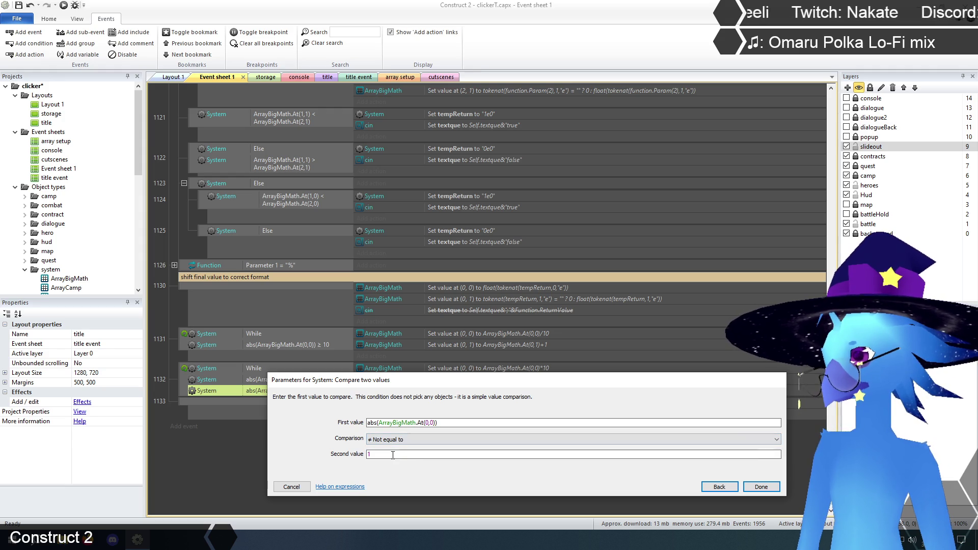
click(393, 455)
text(0)
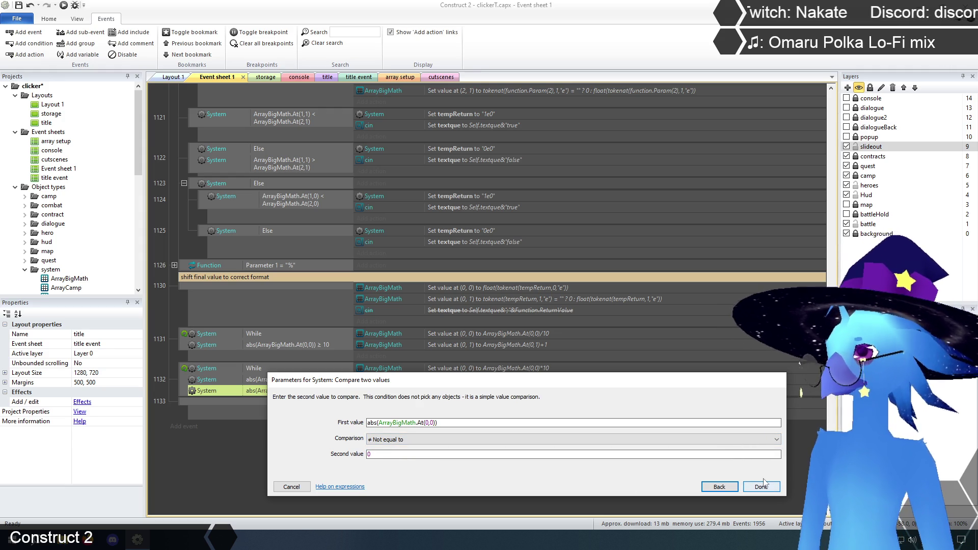
click(760, 486)
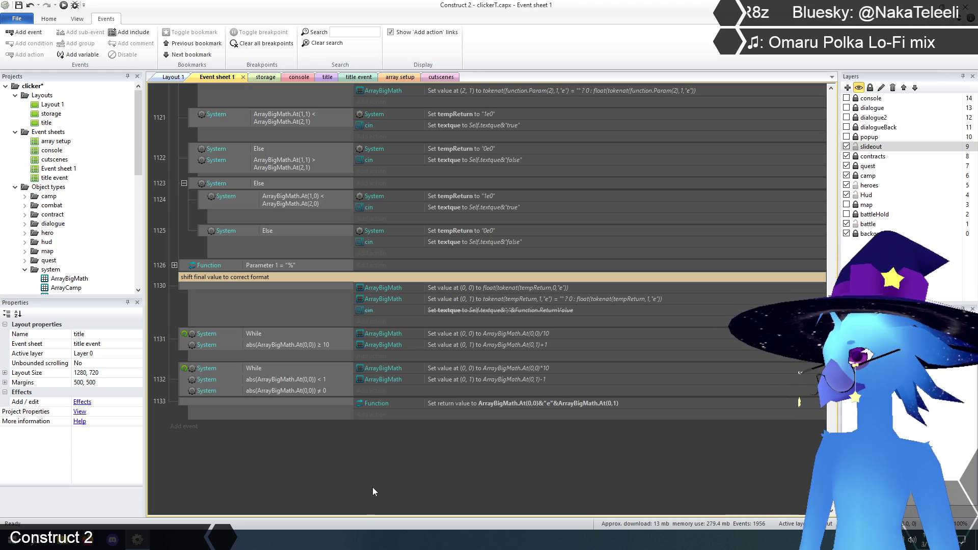
scroll(372, 487, down, 1)
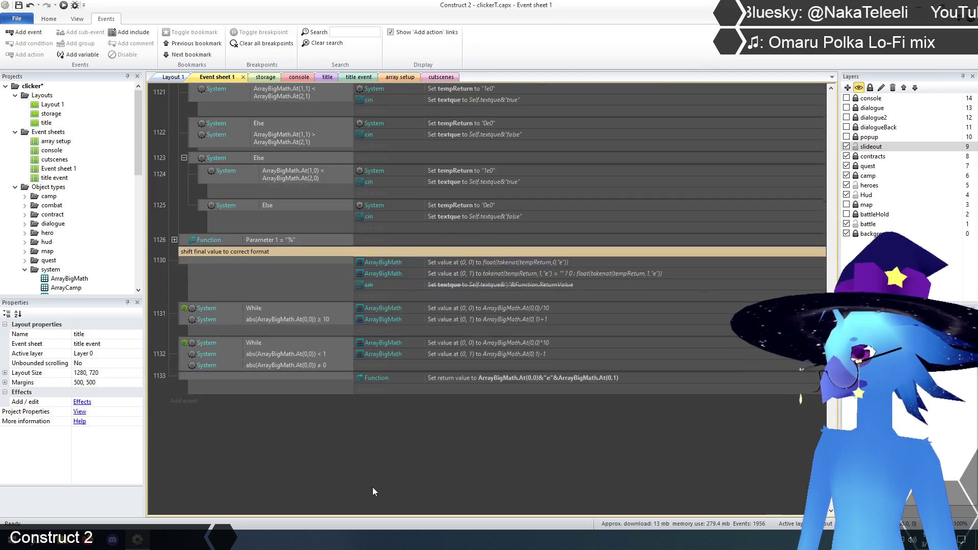
scroll(373, 491, up, 1)
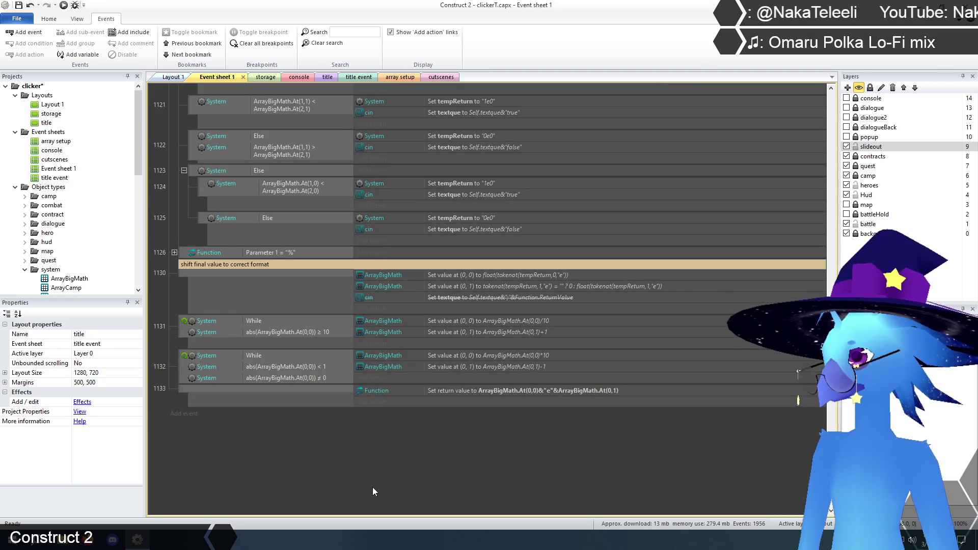